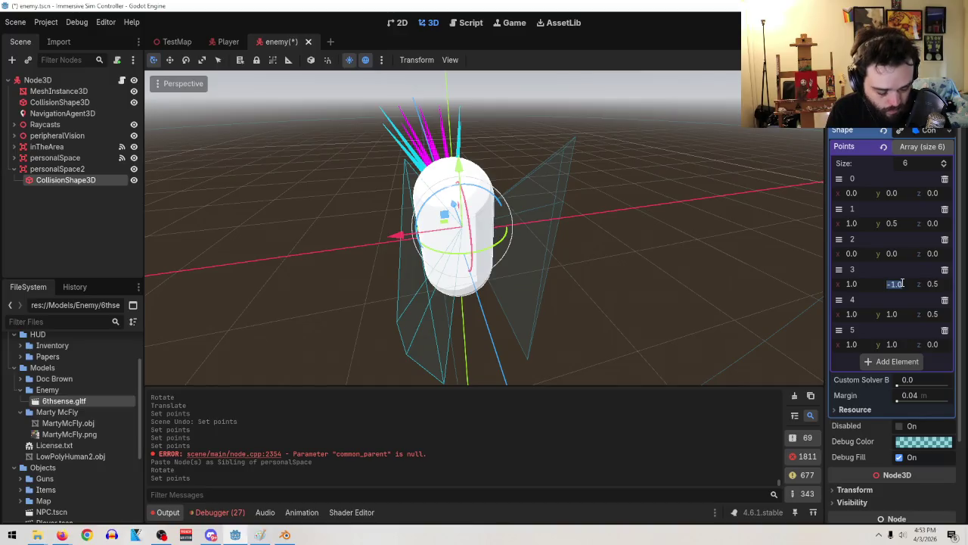
# Set the y values of points 3 and 1 to -0.5, and points 4 and 5 to 0.5
pyautogui.press('BackSpace')
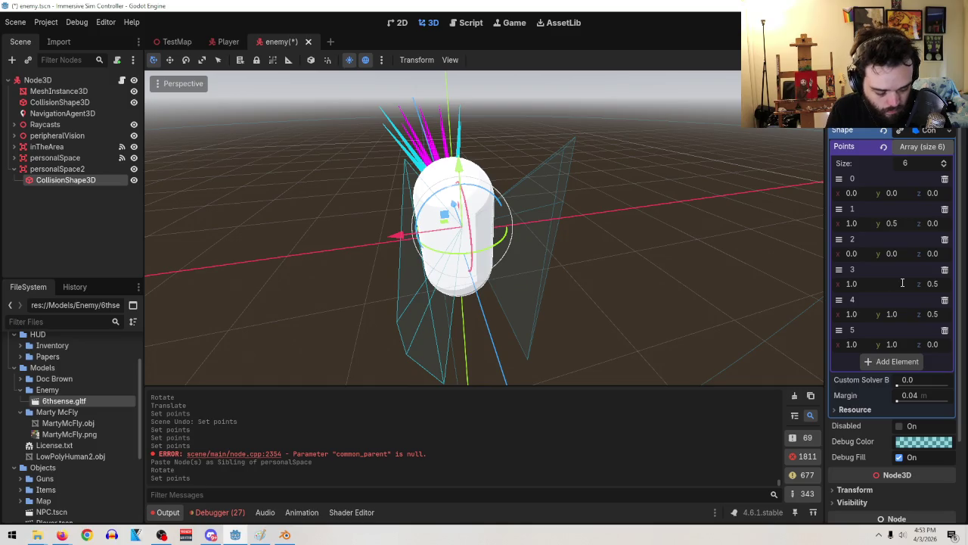
pyautogui.write('-0.5')
pyautogui.press('Return')
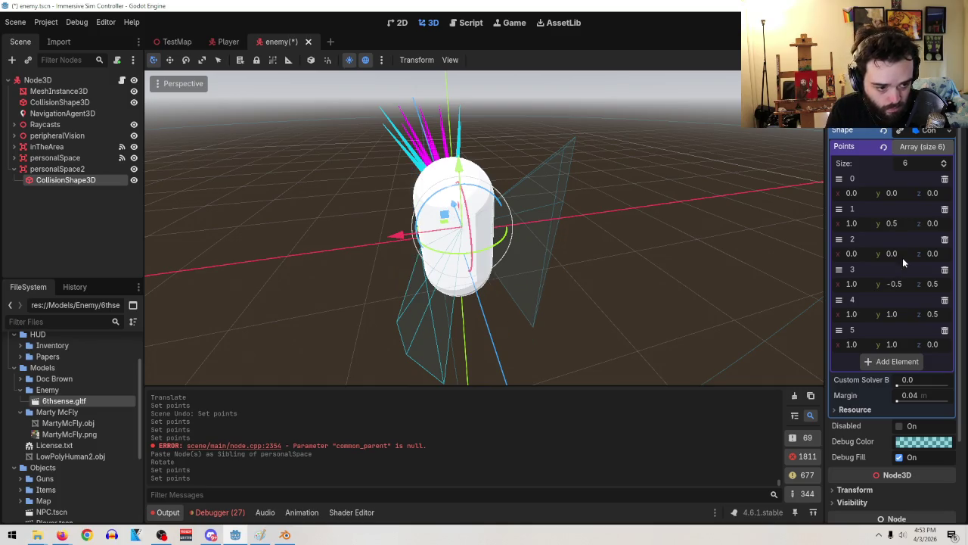
pyautogui.write('-0.5')
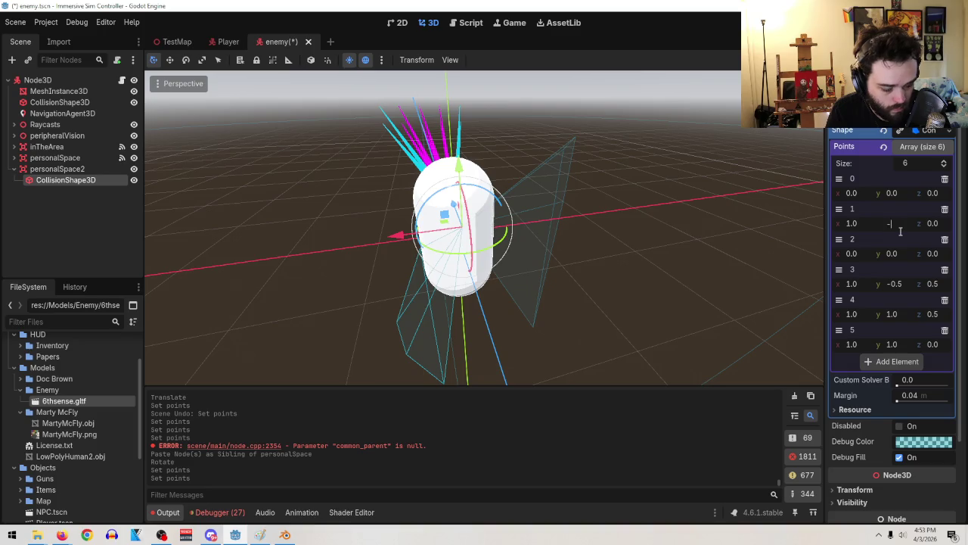
pyautogui.press('Return')
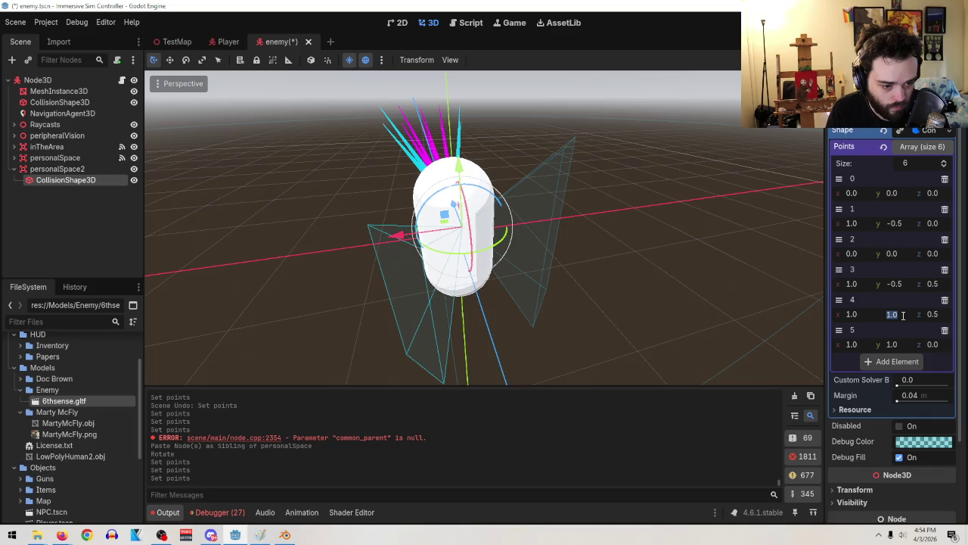
pyautogui.write('0.5')
pyautogui.press('Return')
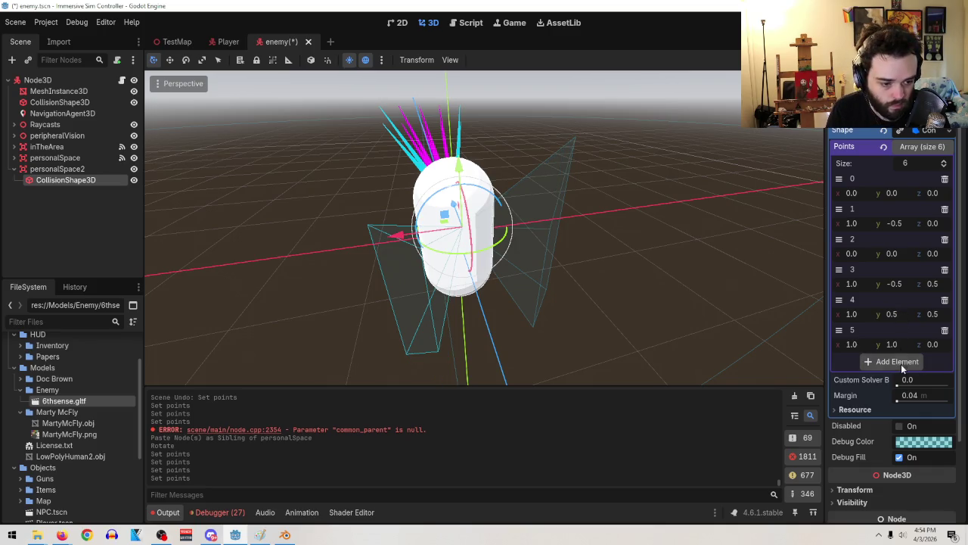
pyautogui.click(901, 343)
pyautogui.write('.5')
pyautogui.press('Return')
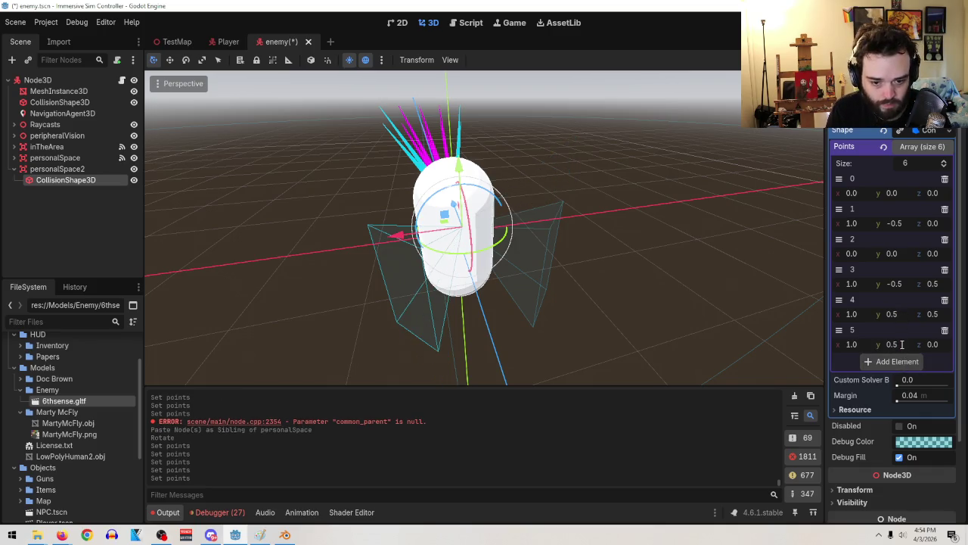
# Undo an accidental point nudge in the viewport and set point 4's x to 0.5
pyautogui.moveTo(580, 298)
pyautogui.mouseDown()
pyautogui.moveTo(462, 252)
pyautogui.moveTo(514, 225)
pyautogui.moveTo(703, 259)
pyautogui.moveTo(741, 270)
pyautogui.moveTo(705, 285)
pyautogui.moveTo(731, 320)
pyautogui.mouseUp()
pyautogui.scroll(2, 731, 272)
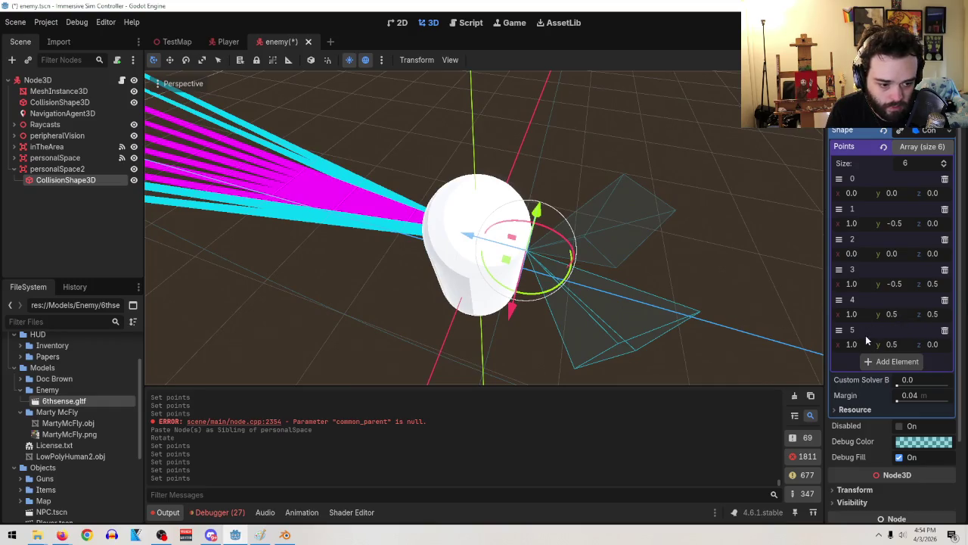
pyautogui.moveTo(935, 323); pyautogui.dragTo(938, 323)
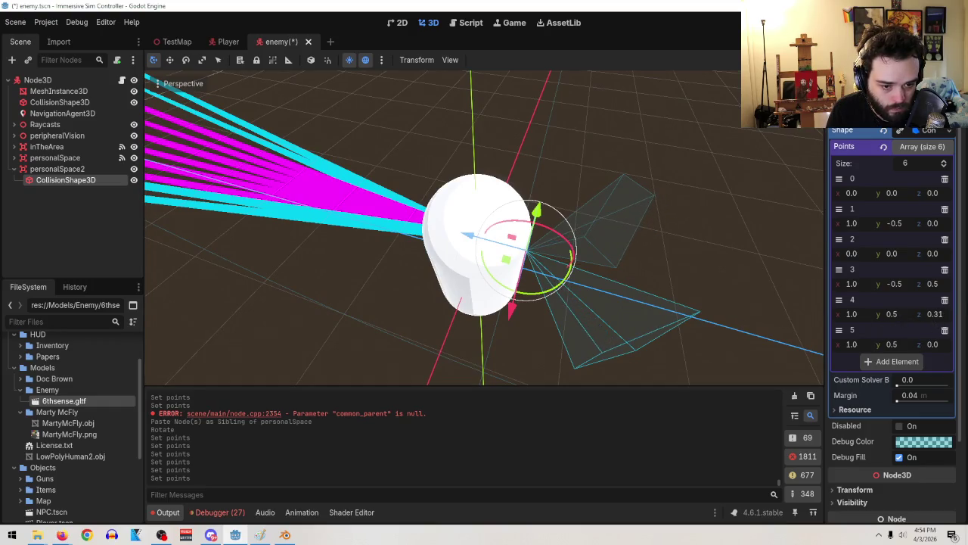
pyautogui.hotkey('ctrl', 'z')
pyautogui.moveTo(864, 315); pyautogui.dragTo(847, 315)
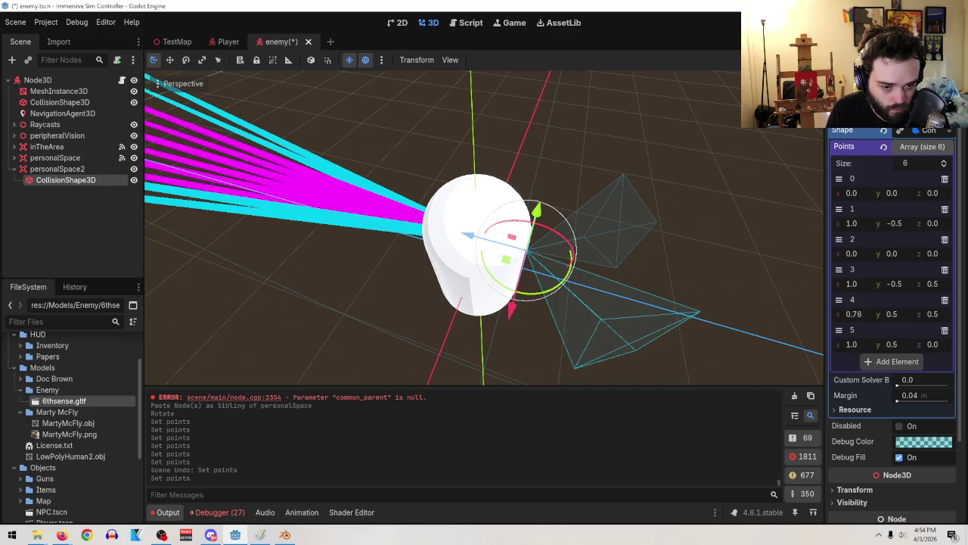
pyautogui.press('BackSpace')
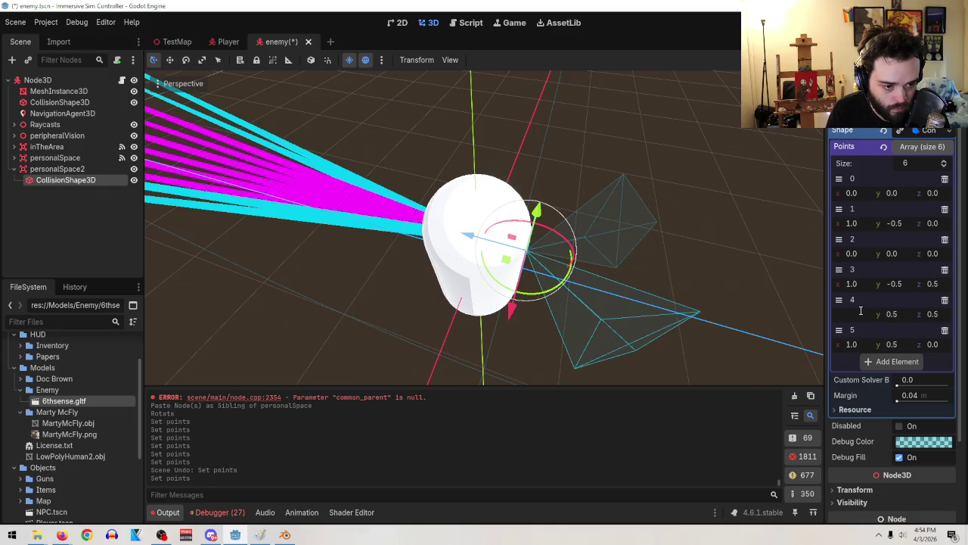
pyautogui.write('0.5')
pyautogui.press('Return')
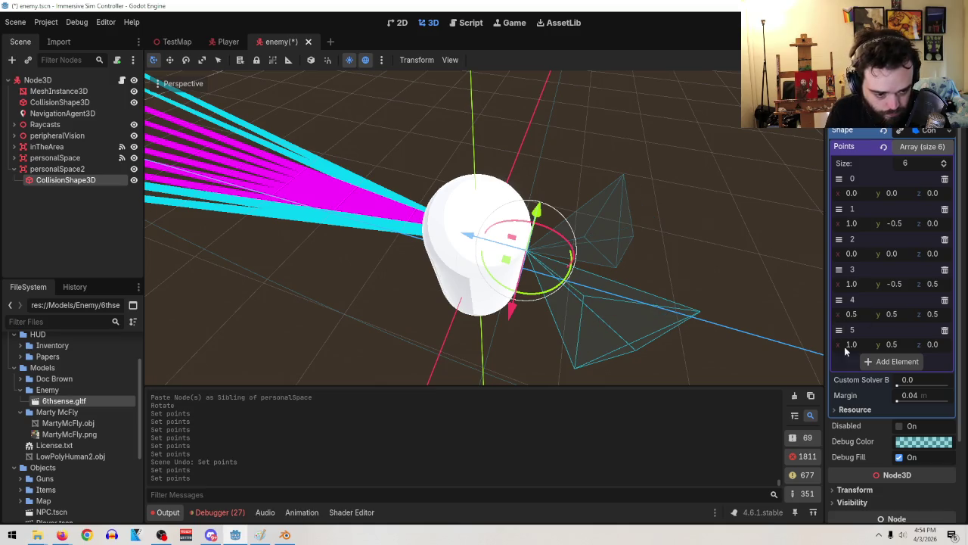
# Set the x values of points 5, 3 and 1 to 0.5
pyautogui.click(863, 345)
pyautogui.write('0.5')
pyautogui.press('Return')
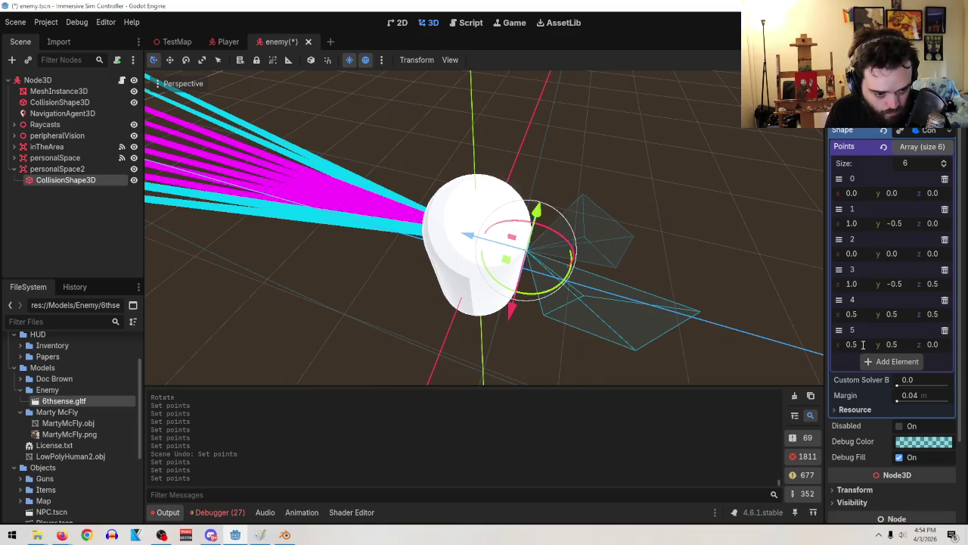
pyautogui.click(859, 285)
pyautogui.write('0.5')
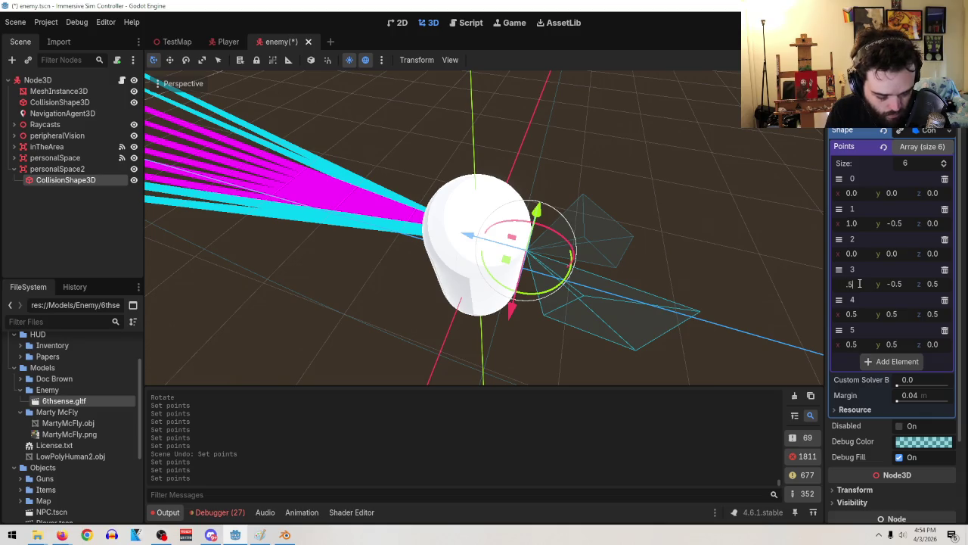
pyautogui.press('Return')
pyautogui.click(853, 224)
pyautogui.write('0.5')
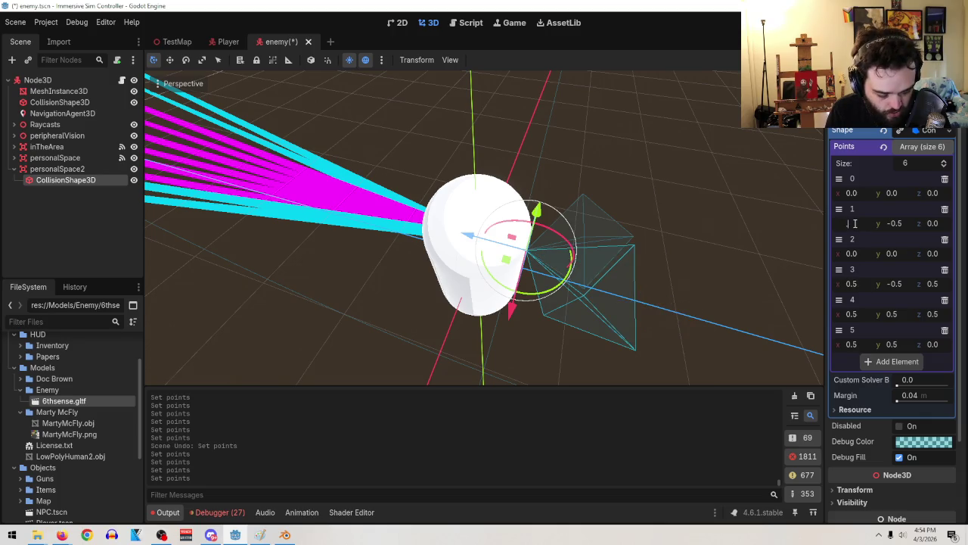
pyautogui.press('Return')
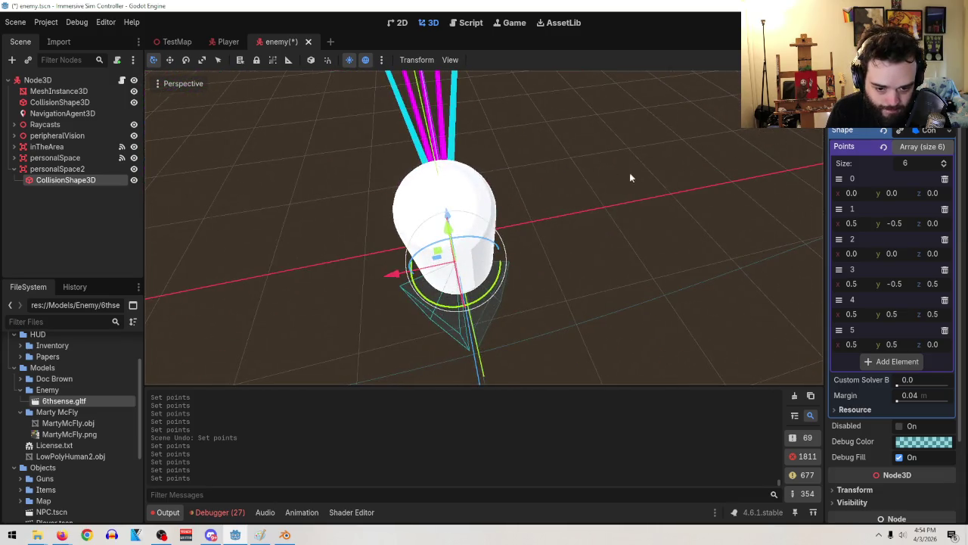
# Undo the x edits so points 1, 3, 4 and 5 return to x 1.0
pyautogui.hotkey('ctrl', 'z')
pyautogui.hotkey('ctrl', 'z')
pyautogui.hotkey('ctrl', 'z')
pyautogui.hotkey('ctrl', 'z')
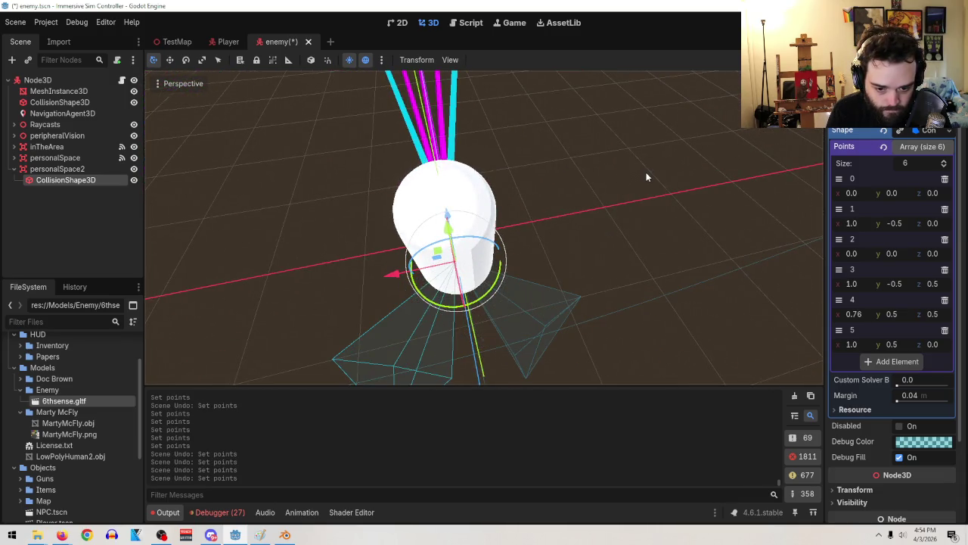
pyautogui.hotkey('ctrl', 'z')
pyautogui.moveTo(615, 221)
pyautogui.mouseDown()
pyautogui.moveTo(559, 190)
pyautogui.moveTo(426, 261)
pyautogui.mouseUp()
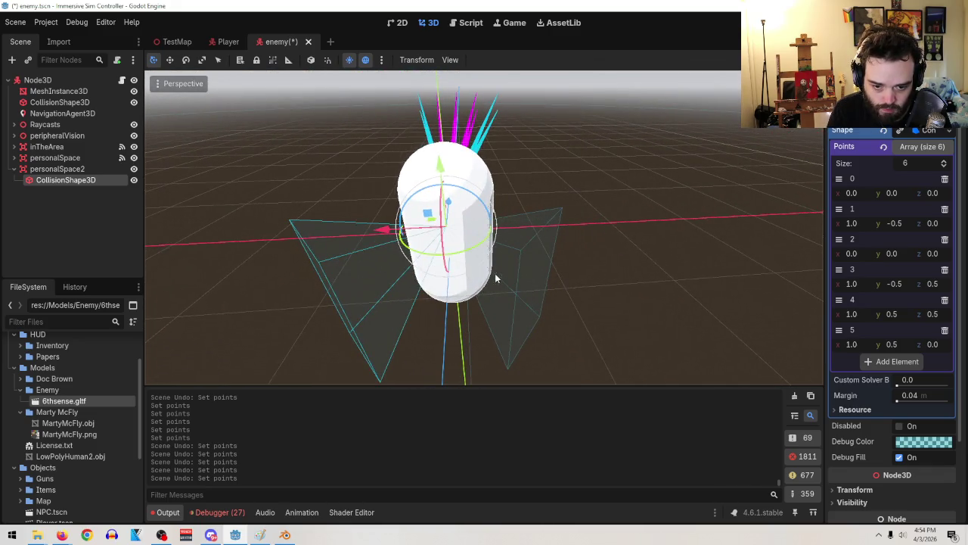
pyautogui.moveTo(495, 277)
pyautogui.mouseDown()
pyautogui.moveTo(643, 283)
pyautogui.moveTo(675, 349)
pyautogui.moveTo(620, 361)
pyautogui.moveTo(617, 327)
pyautogui.moveTo(635, 276)
pyautogui.moveTo(603, 237)
pyautogui.moveTo(622, 166)
pyautogui.moveTo(521, 191)
pyautogui.mouseUp()
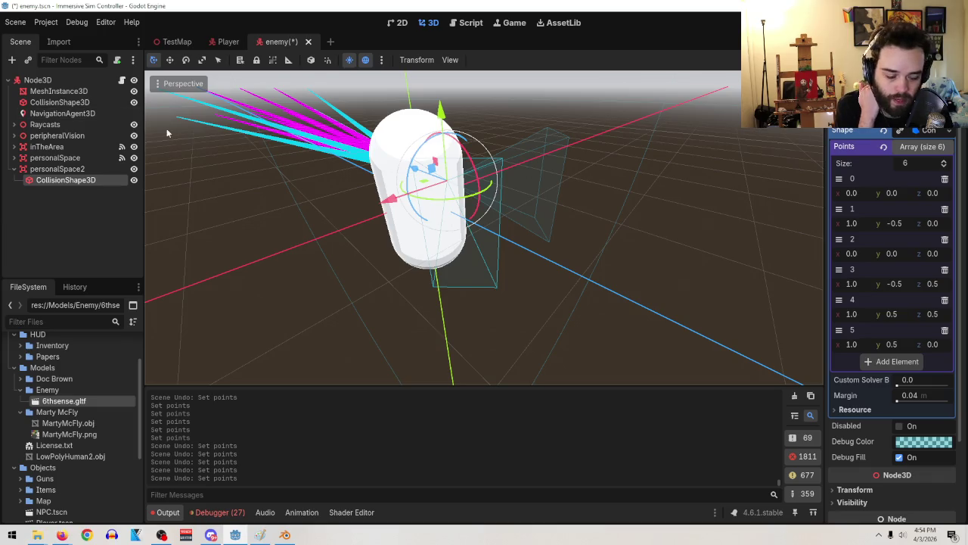
# Save the enemy scene and collapse personalSpace2 in the Scene tree
pyautogui.click(15, 22)
pyautogui.click(29, 102)
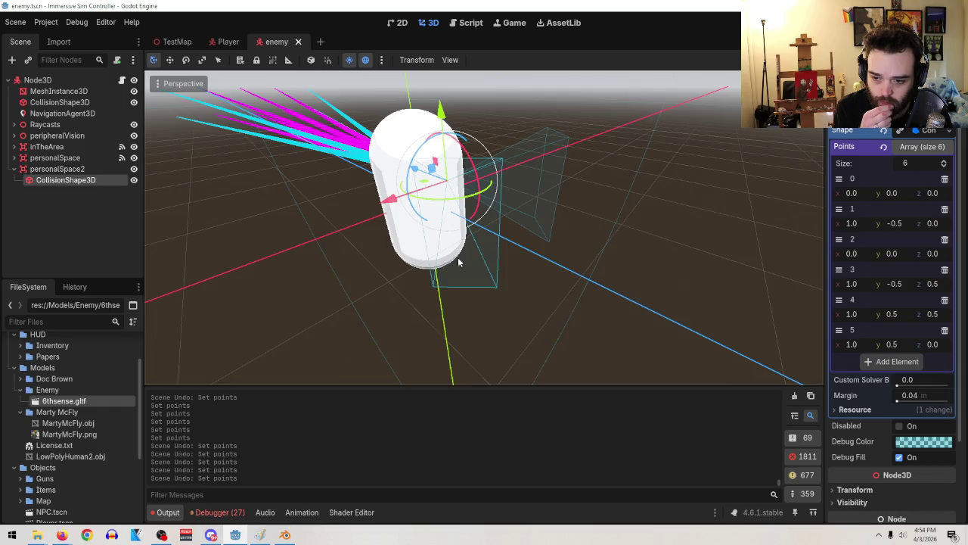
pyautogui.moveTo(457, 257); pyautogui.dragTo(341, 270)
pyautogui.click(13, 168)
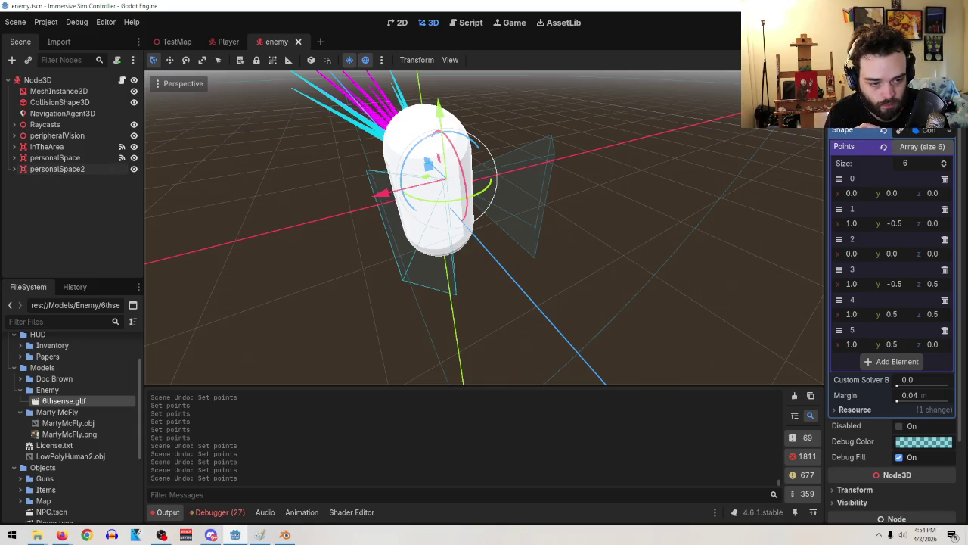
# Connect personalSpace2's body_entered and body_exited signals to stub handlers in Enemy.gd
pyautogui.doubleClick(877, 114)
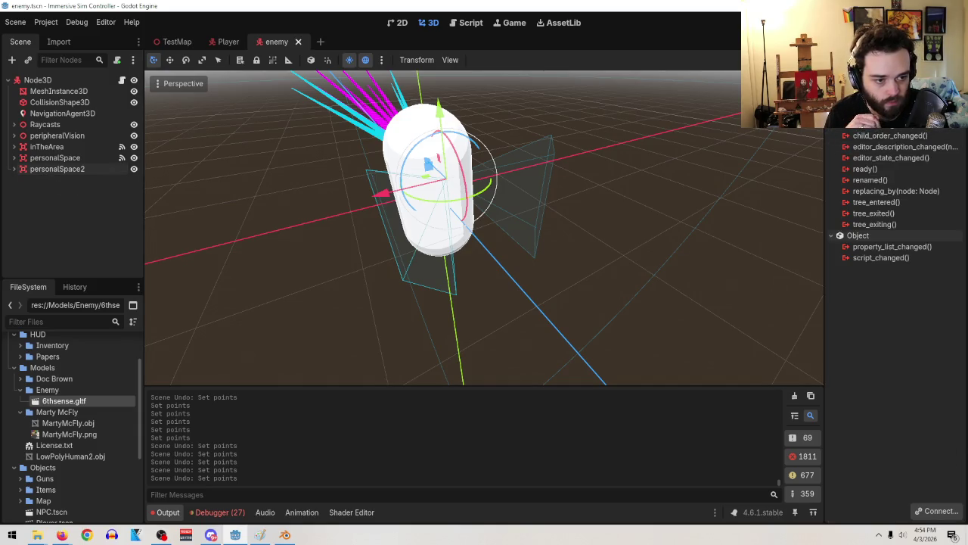
pyautogui.click(521, 385)
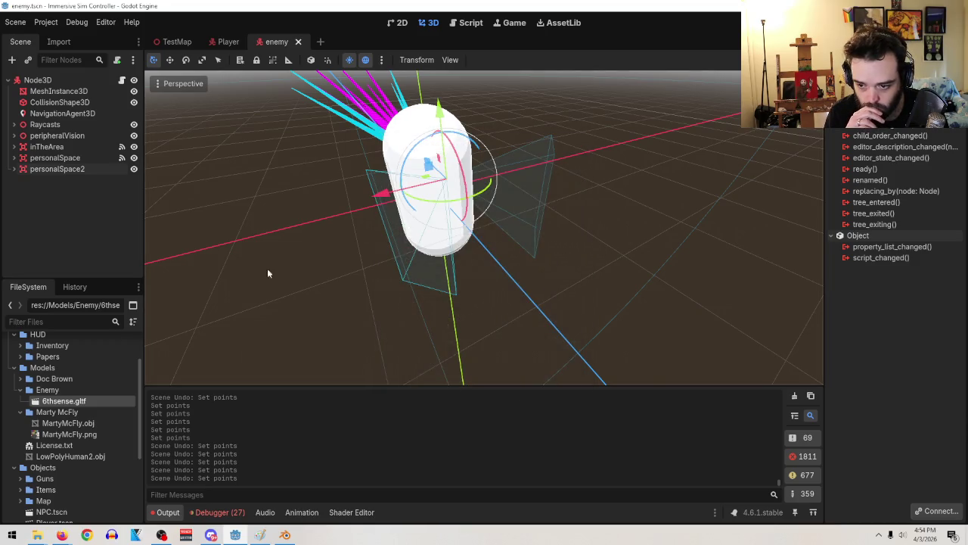
pyautogui.click(73, 171)
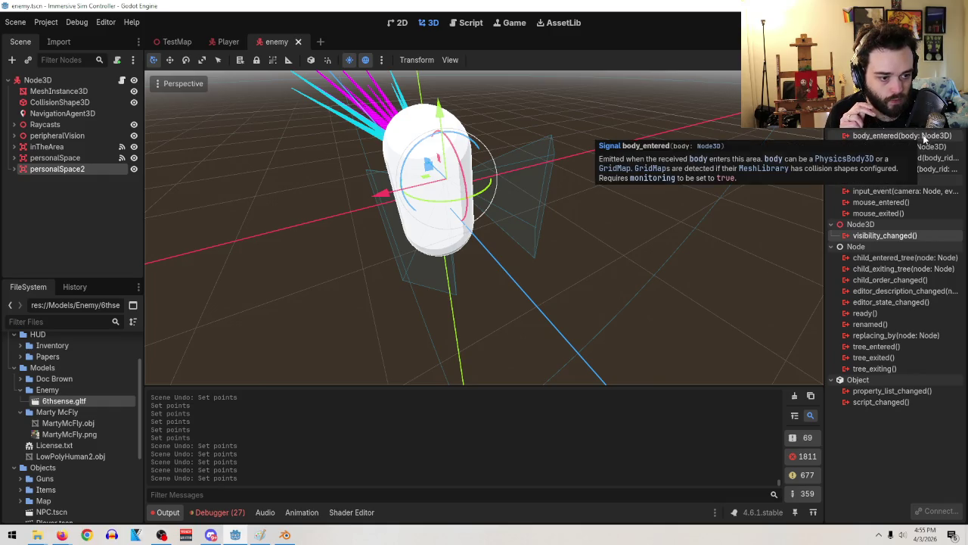
pyautogui.click(924, 137)
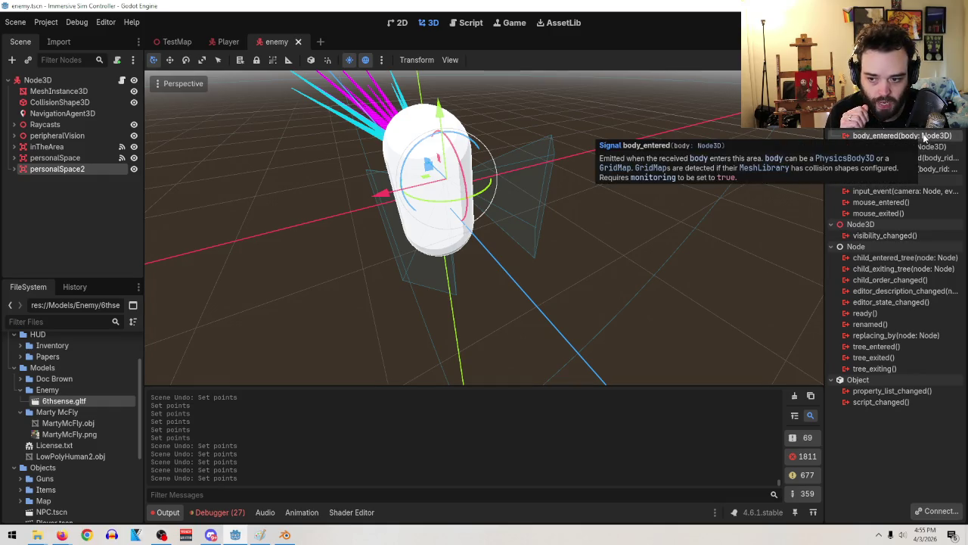
pyautogui.doubleClick(924, 137)
pyautogui.click(440, 383)
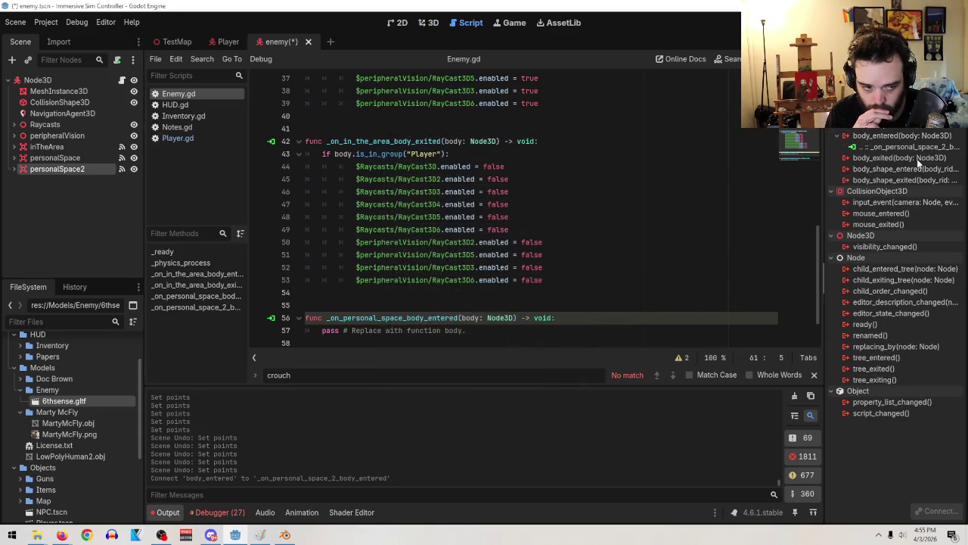
pyautogui.doubleClick(920, 158)
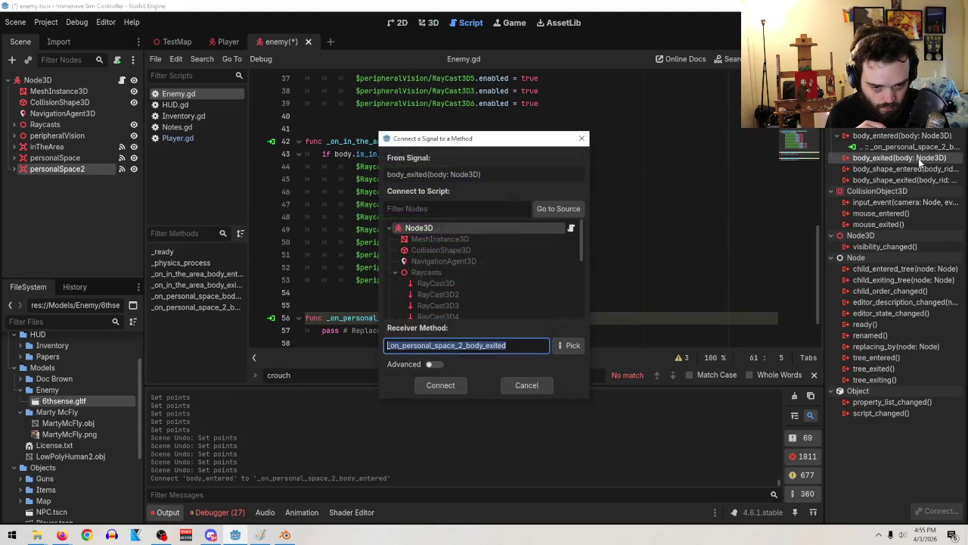
pyautogui.click(454, 389)
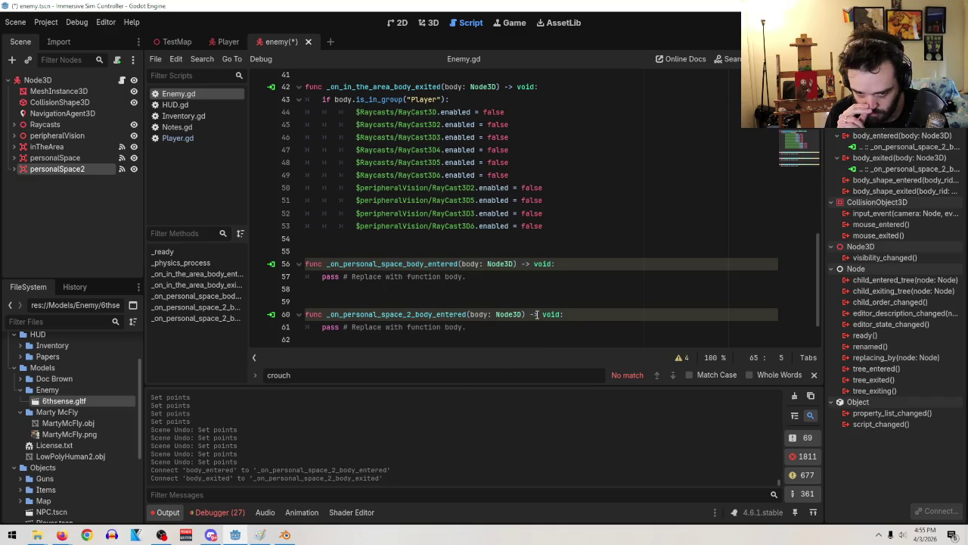
# Connect personalSpace's body_exited signal to a new handler and select the generated function
pyautogui.click(54, 157)
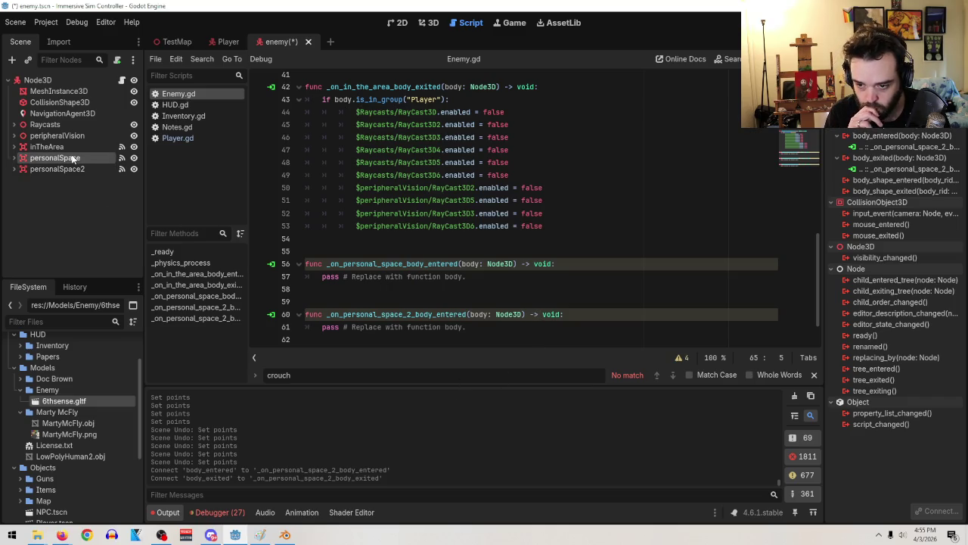
pyautogui.scroll(10, 629, 215)
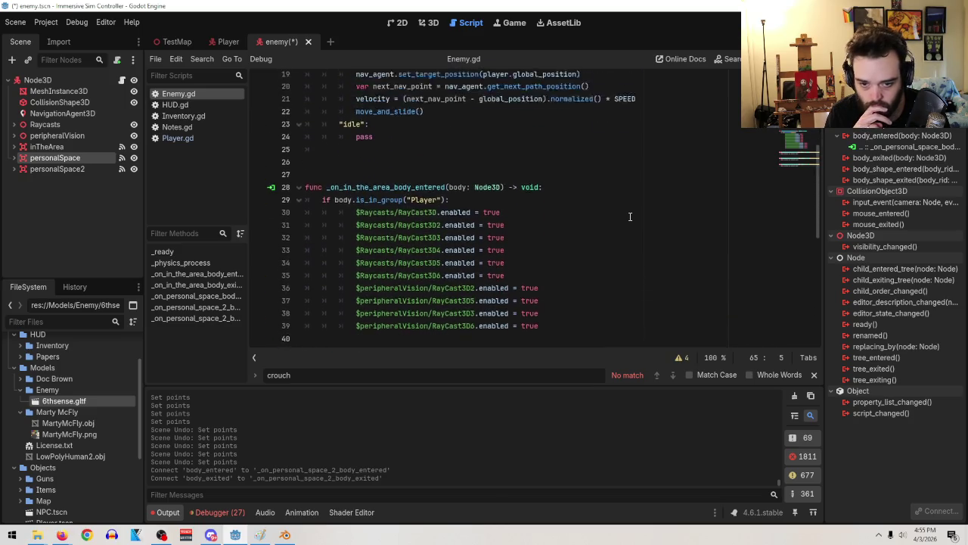
pyautogui.scroll(-12, 629, 216)
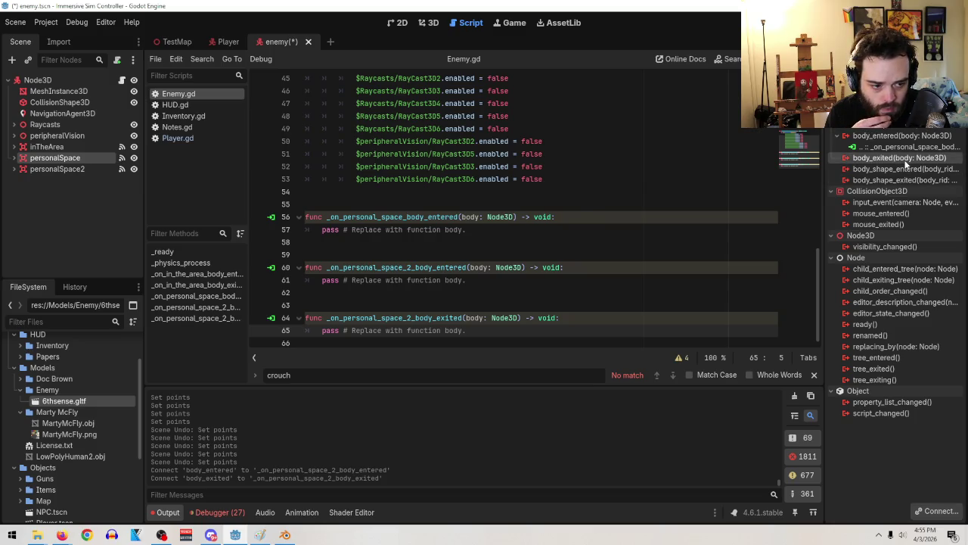
pyautogui.doubleClick(904, 158)
pyautogui.click(444, 386)
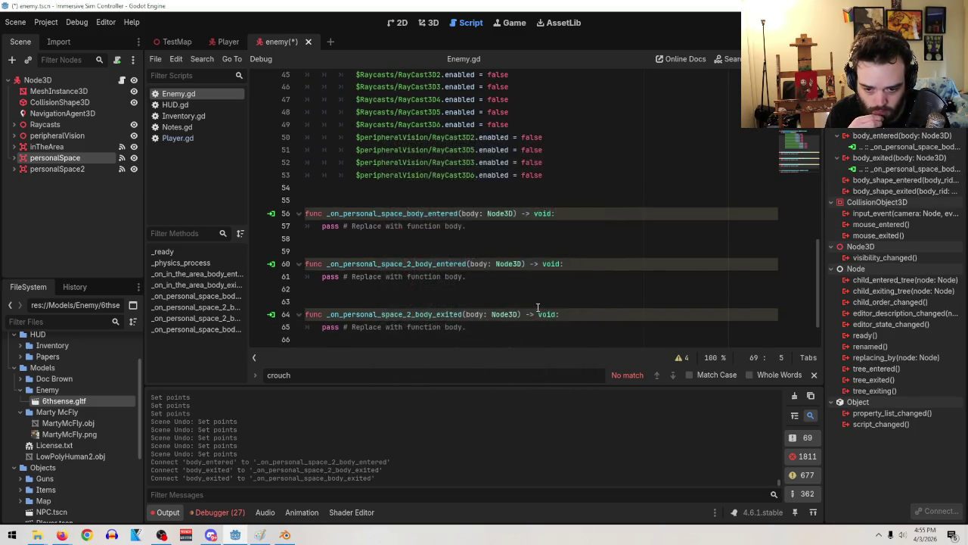
pyautogui.moveTo(519, 337); pyautogui.dragTo(290, 313)
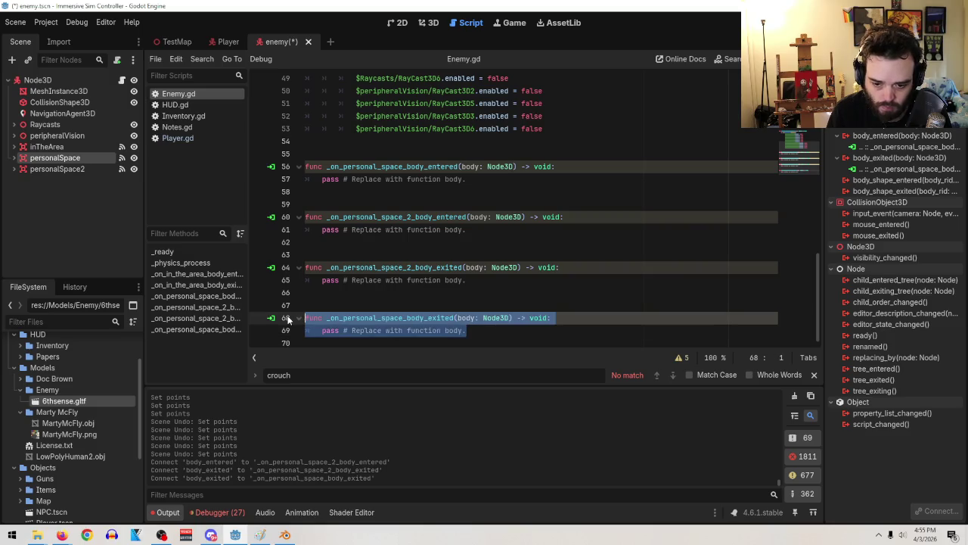
# Move the body_exited stub up so it sits right after the body_entered handler
pyautogui.hotkey('alt', 'Up')
pyautogui.hotkey('alt', 'Up')
pyautogui.hotkey('alt', 'Up')
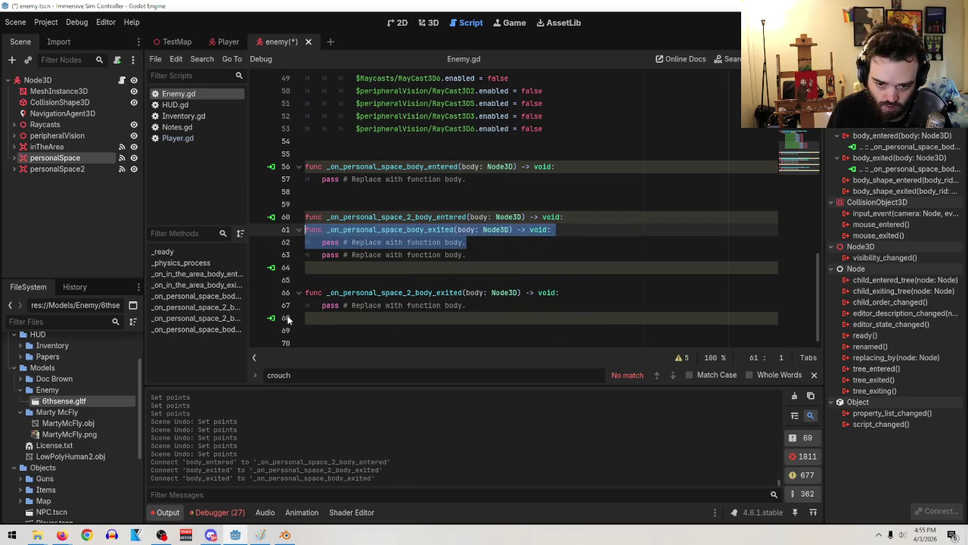
pyautogui.press('Delete')
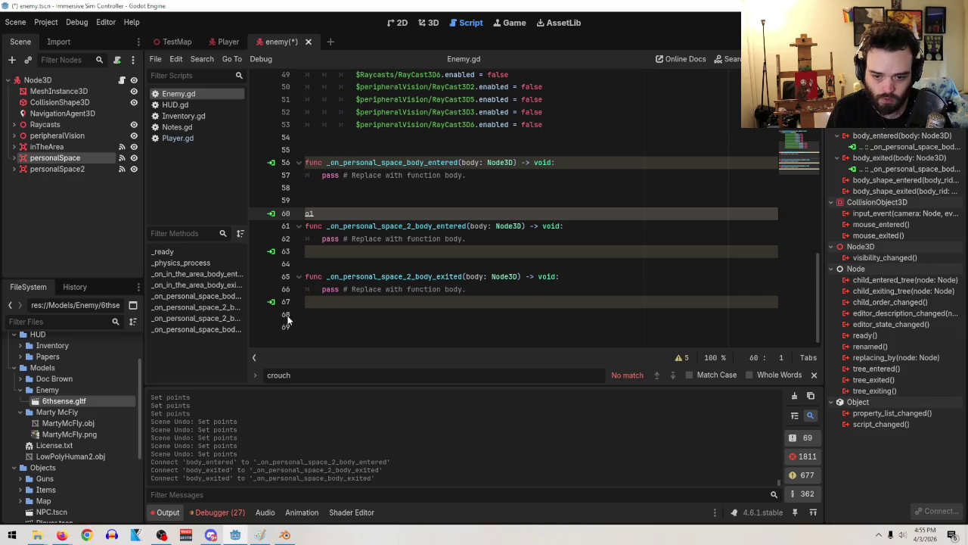
pyautogui.hotkey('ctrl', 'z')
pyautogui.hotkey('alt', 'Up')
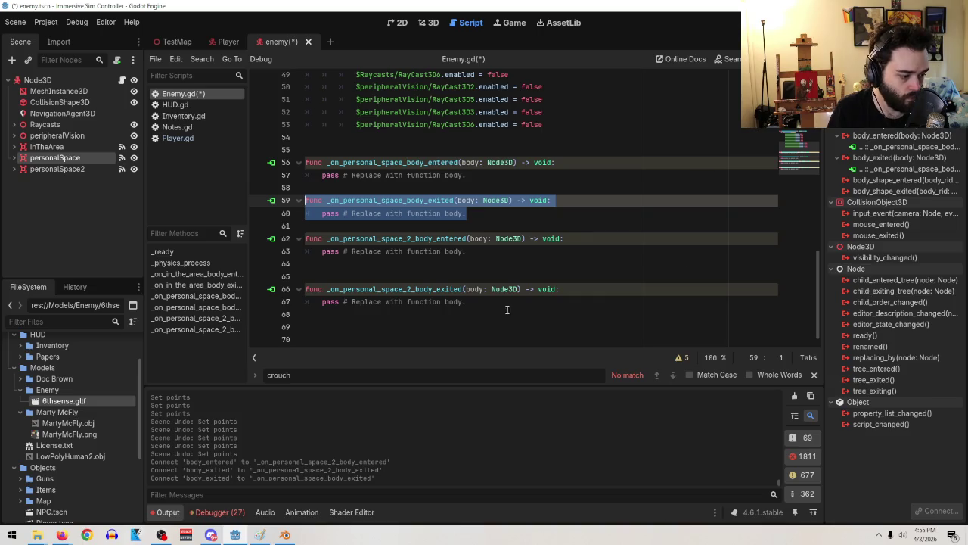
pyautogui.click(582, 212)
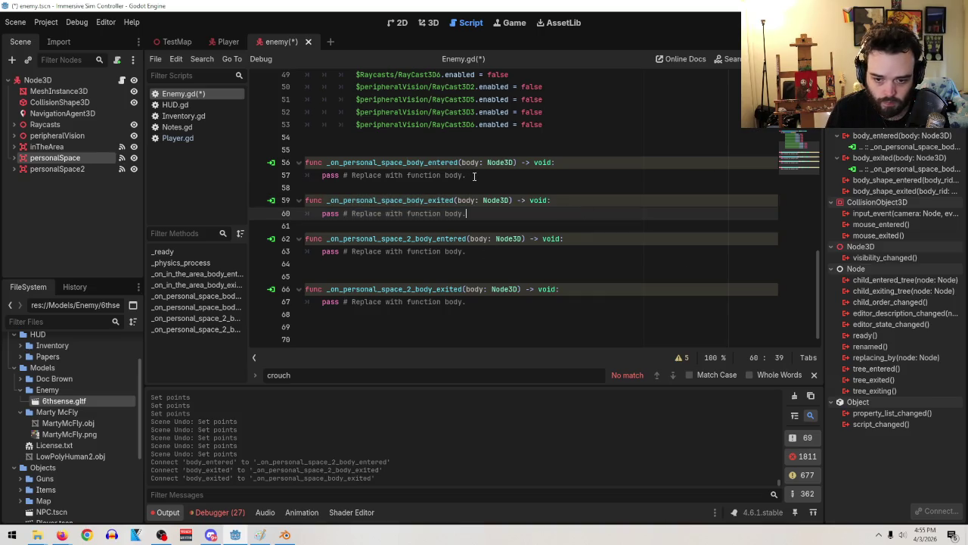
# Select the body_entered handler's pass line, switch briefly to Paint and return to the script
pyautogui.moveTo(485, 175); pyautogui.dragTo(323, 174)
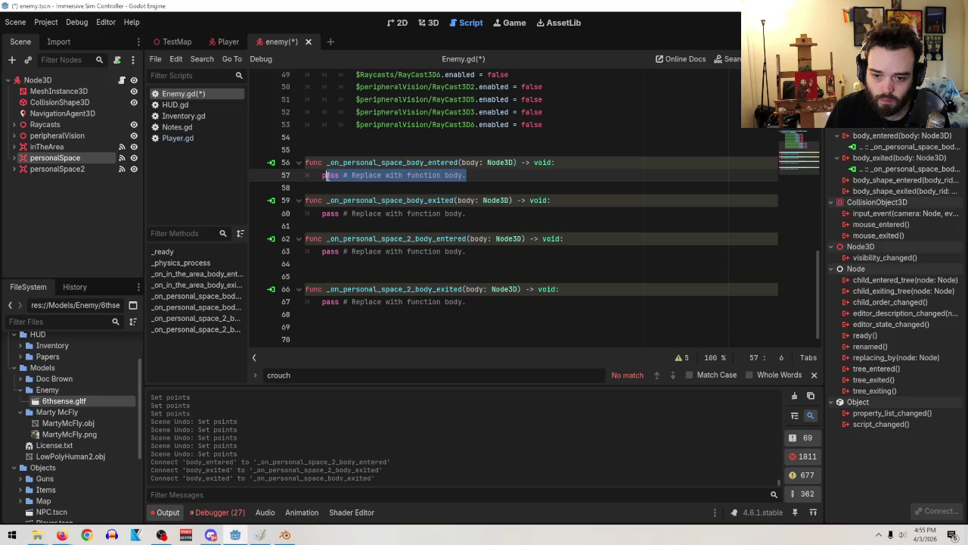
pyautogui.scroll(15, 571, 233)
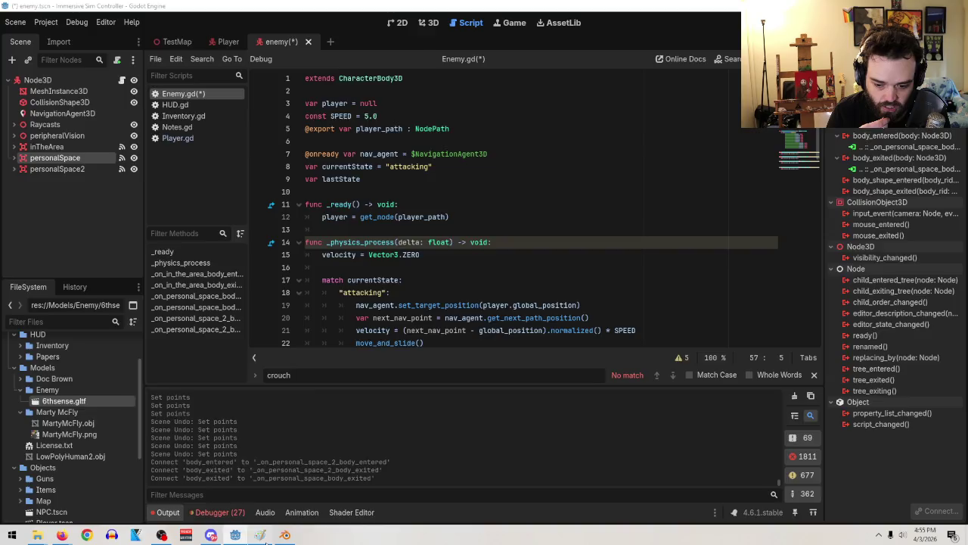
pyautogui.click(259, 535)
pyautogui.hotkey('alt', 'Tab')
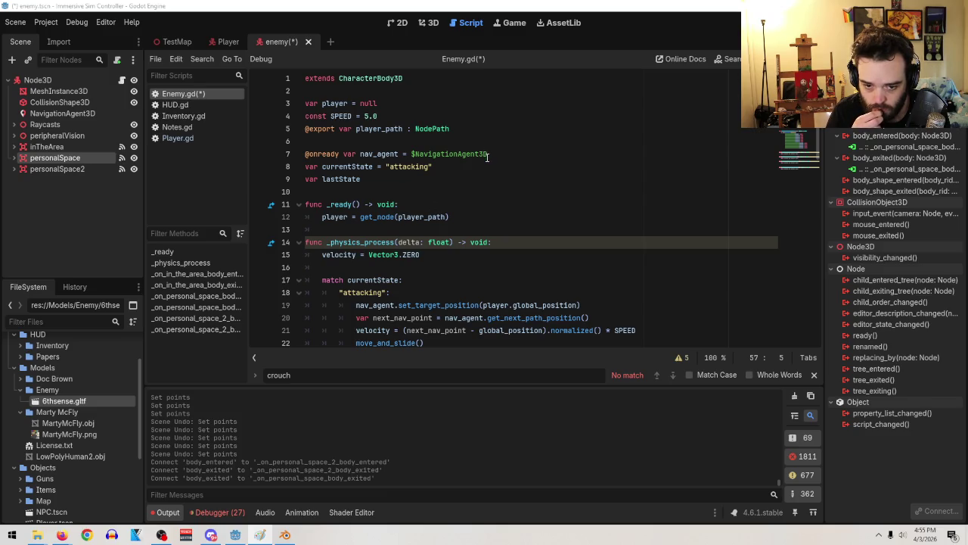
pyautogui.scroll(-1, 489, 170)
pyautogui.scroll(-6, 489, 169)
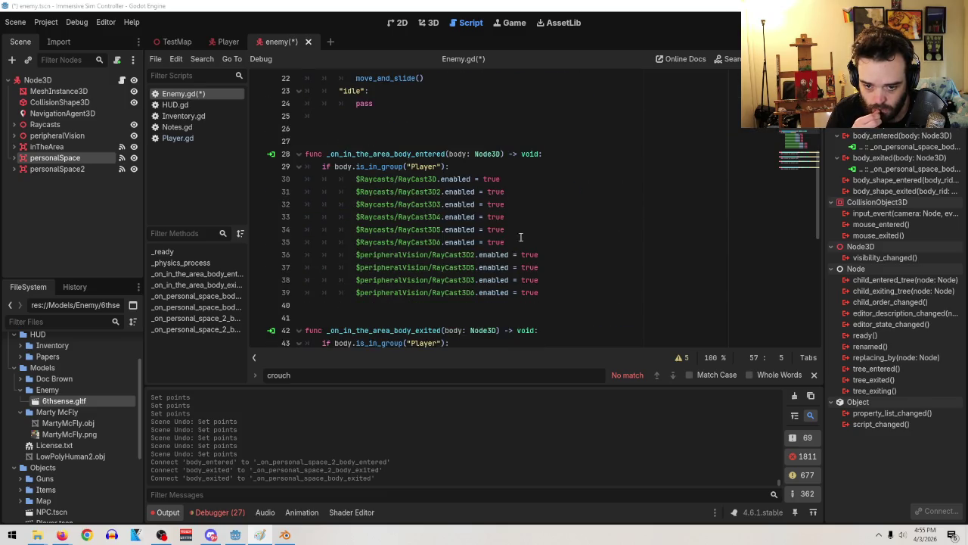
# Add 'var susipicion' below lastState and begin a 'var looking' declaration under it
pyautogui.scroll(6, 541, 292)
pyautogui.scroll(1, 541, 291)
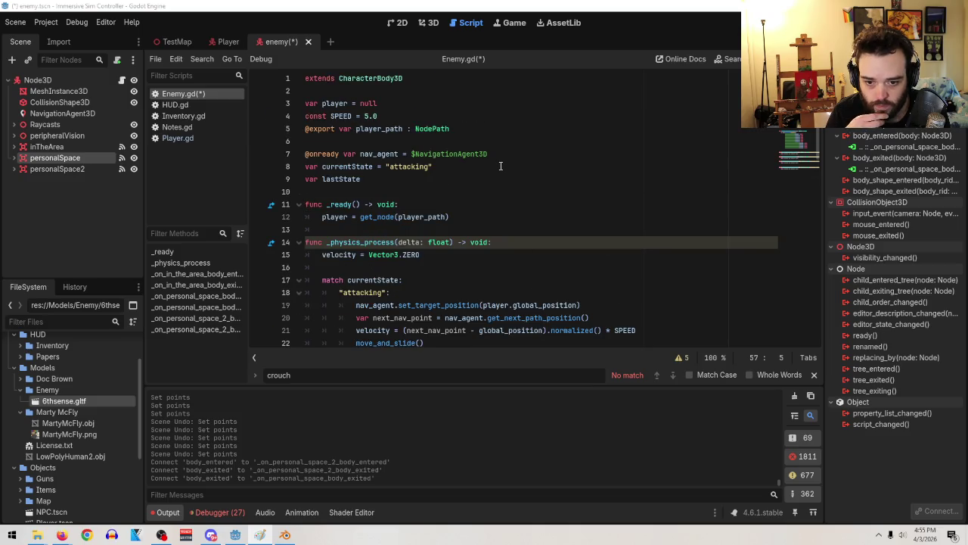
pyautogui.click(443, 178)
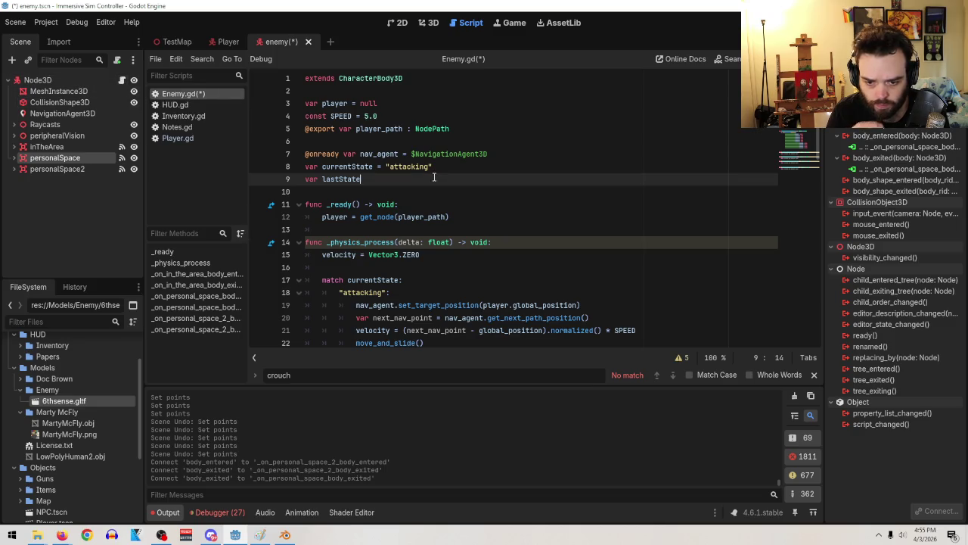
pyautogui.press('Return')
pyautogui.write('var sus')
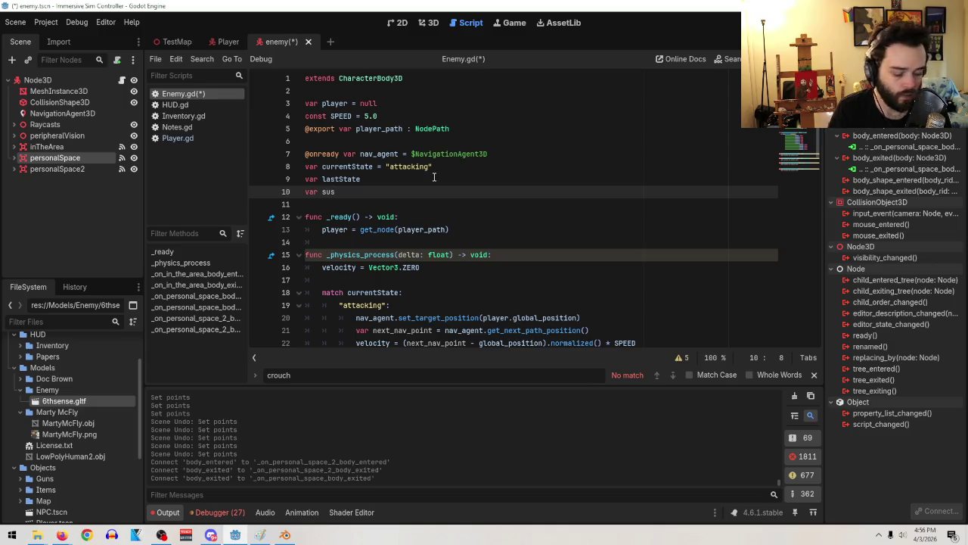
pyautogui.write('ipicon')
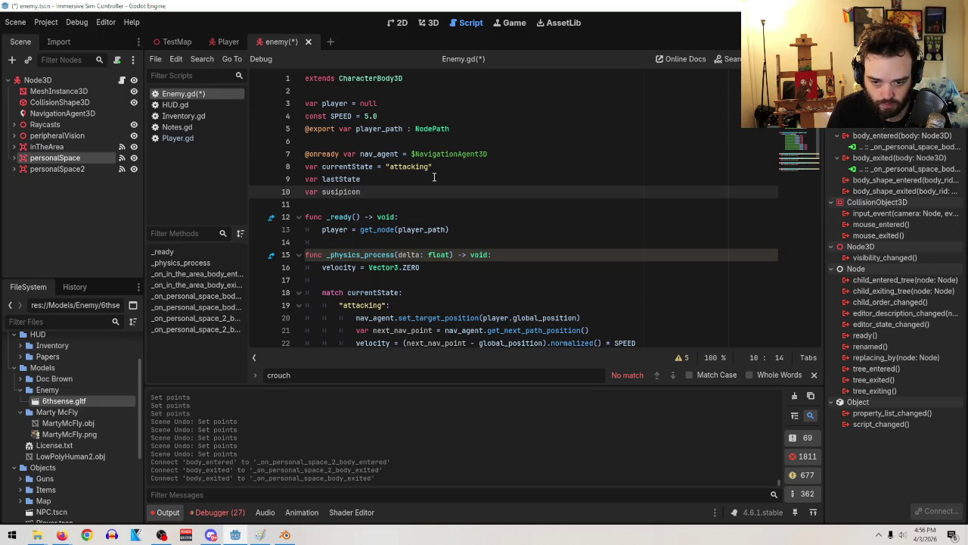
pyautogui.press('Left')
pyautogui.press('Left')
pyautogui.write('i')
pyautogui.press('End')
pyautogui.press('Return')
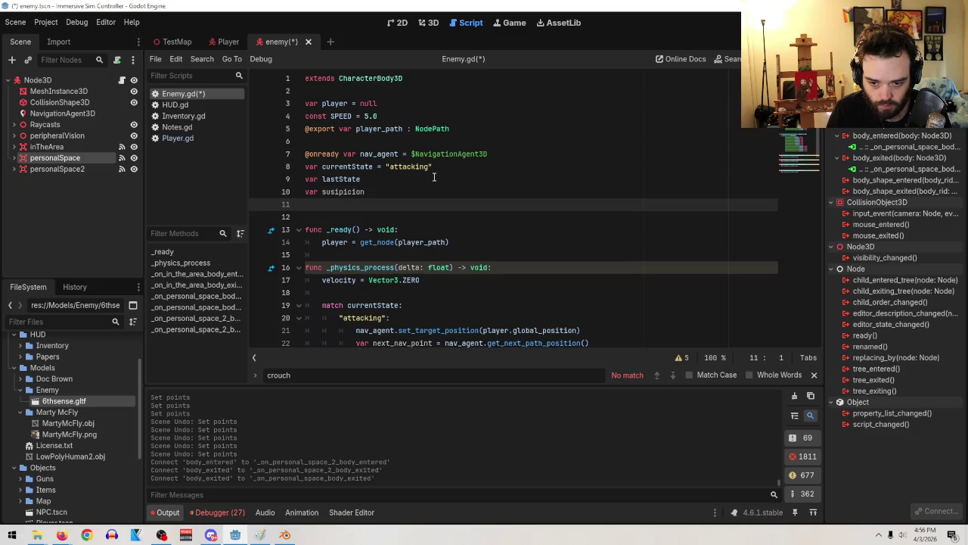
pyautogui.write('var ')
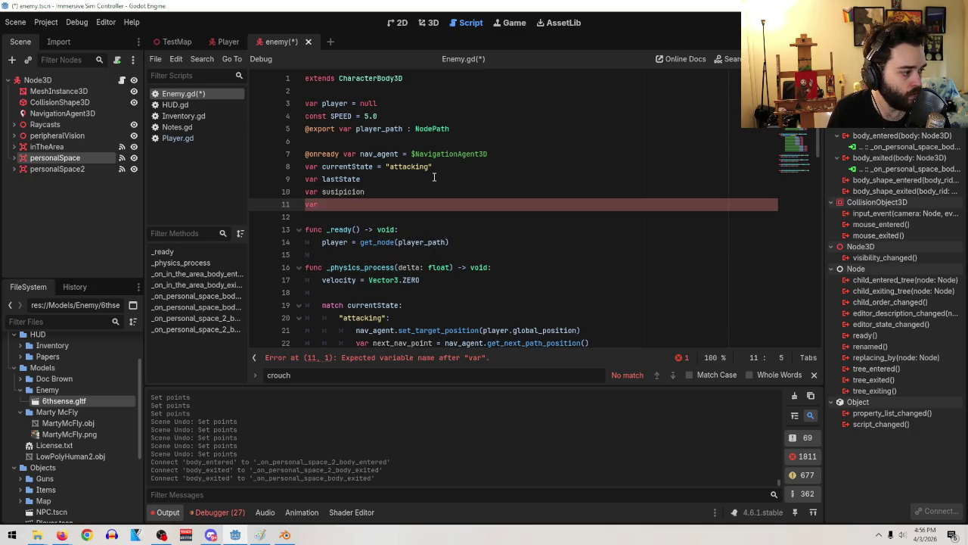
pyautogui.write('looking')
pyautogui.press('BackSpace')
pyautogui.press('BackSpace')
# Complete line 11 as 'var looking = false'
pyautogui.write('ng = false')
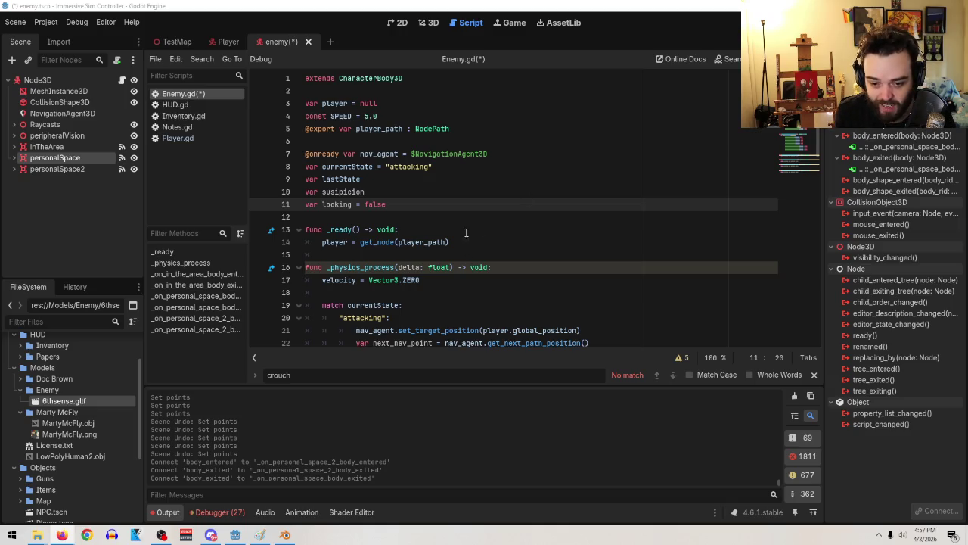
# Insert the comment '# looking probably needs to be its own state' above the looking variable
pyautogui.click(453, 191)
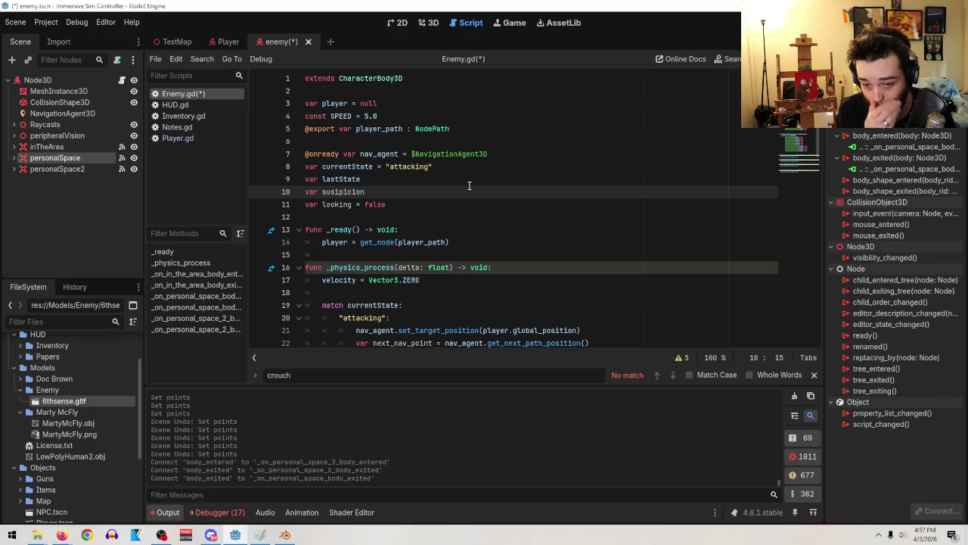
pyautogui.click(405, 200)
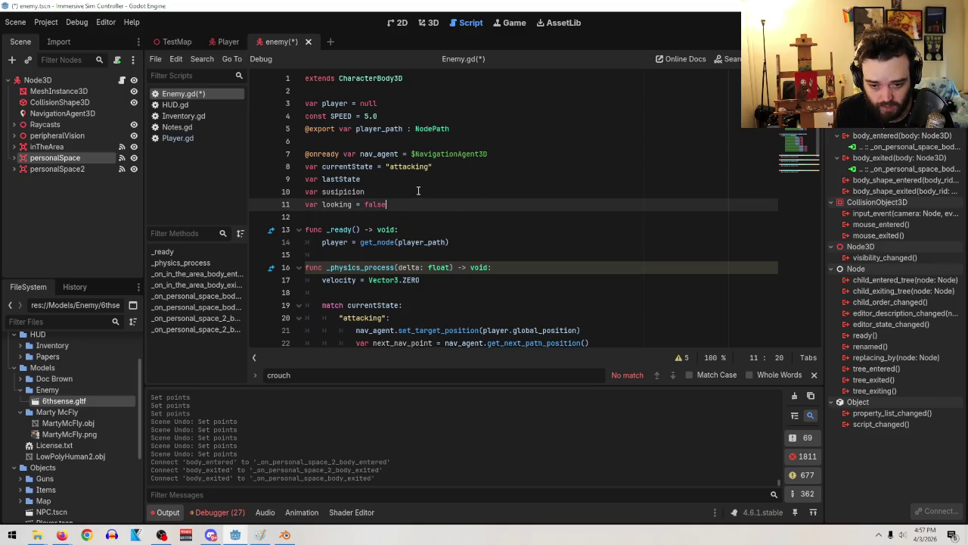
pyautogui.click(417, 192)
pyautogui.press('Return')
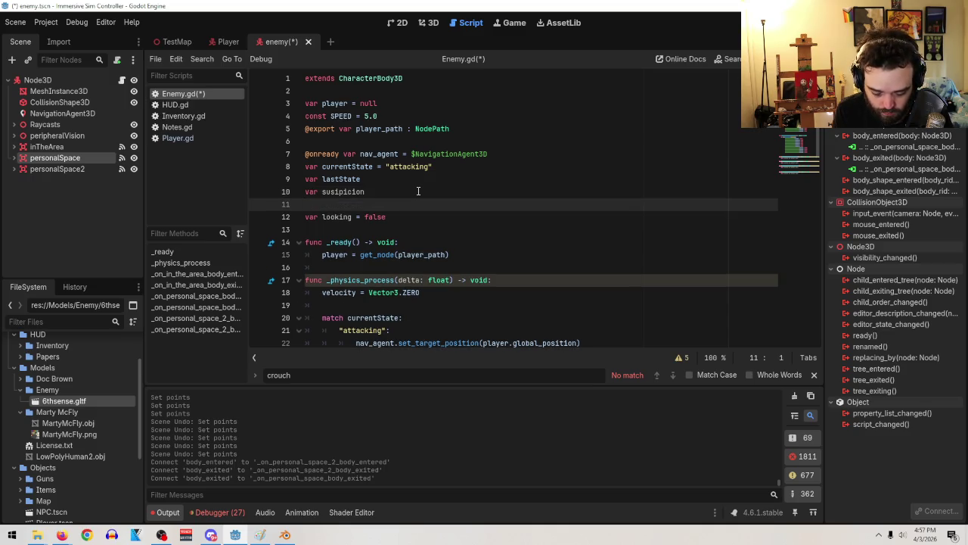
pyautogui.write('# looking pro')
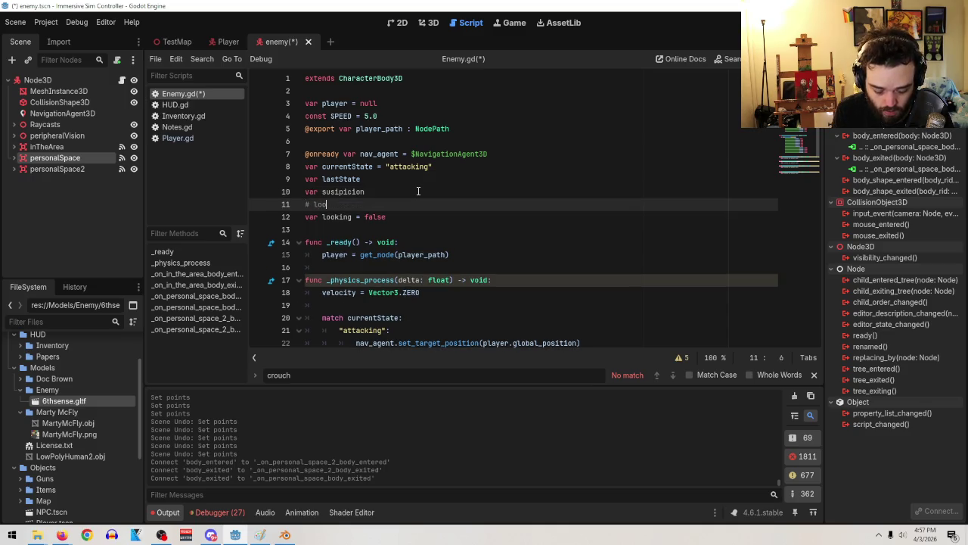
pyautogui.write('bably nee')
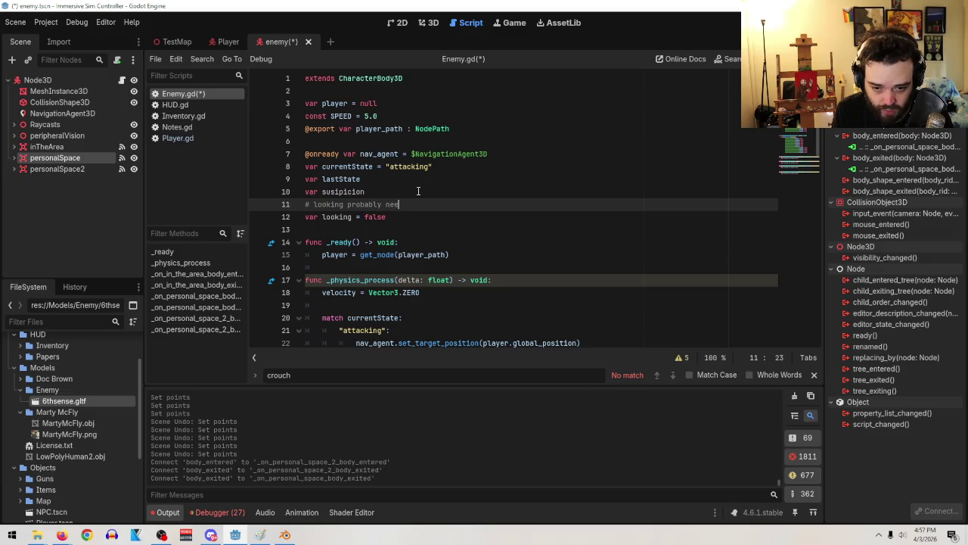
pyautogui.write('ds to be its on')
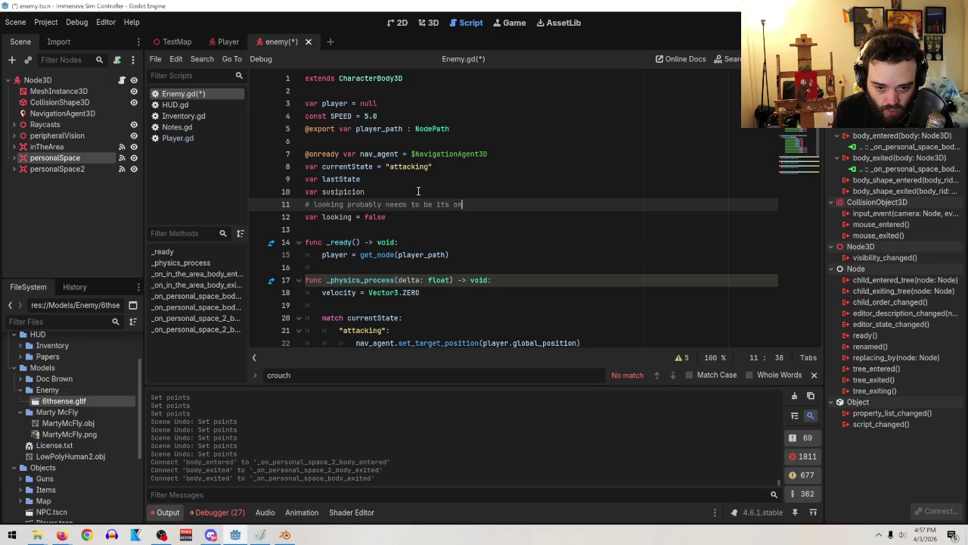
pyautogui.press('BackSpace')
pyautogui.write('wn state')
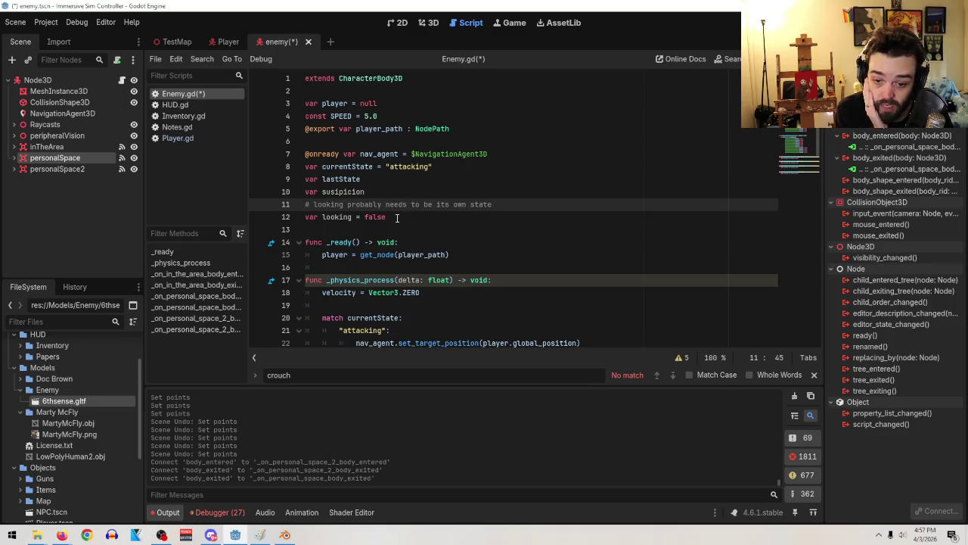
# Comment out 'var looking = false' and start a new # comment line below lastState
pyautogui.click(304, 217)
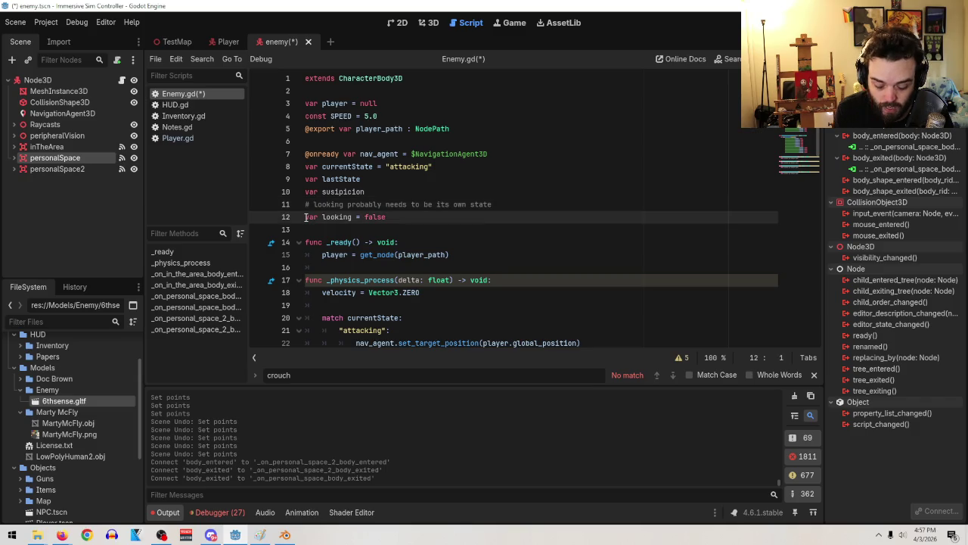
pyautogui.write('#')
pyautogui.click(376, 194)
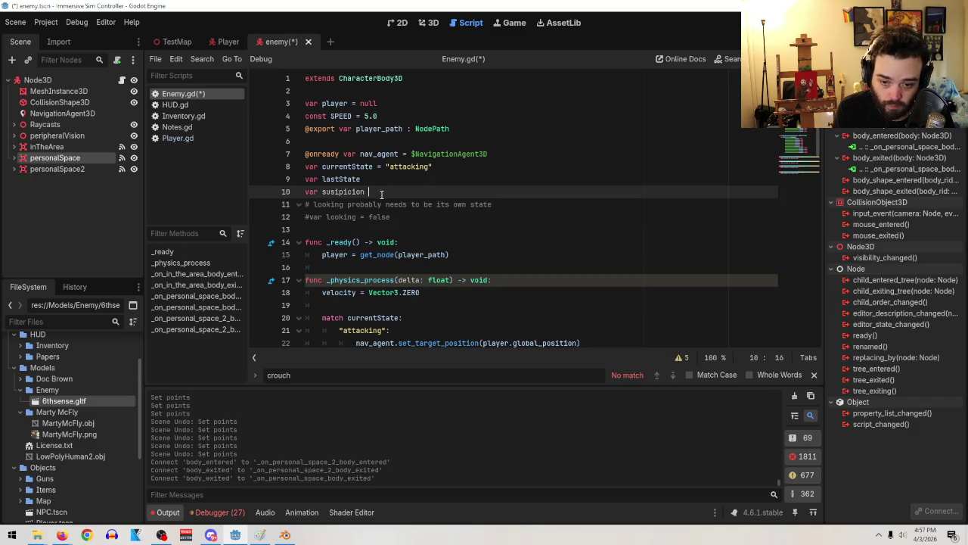
pyautogui.click(361, 180)
pyautogui.press('Return')
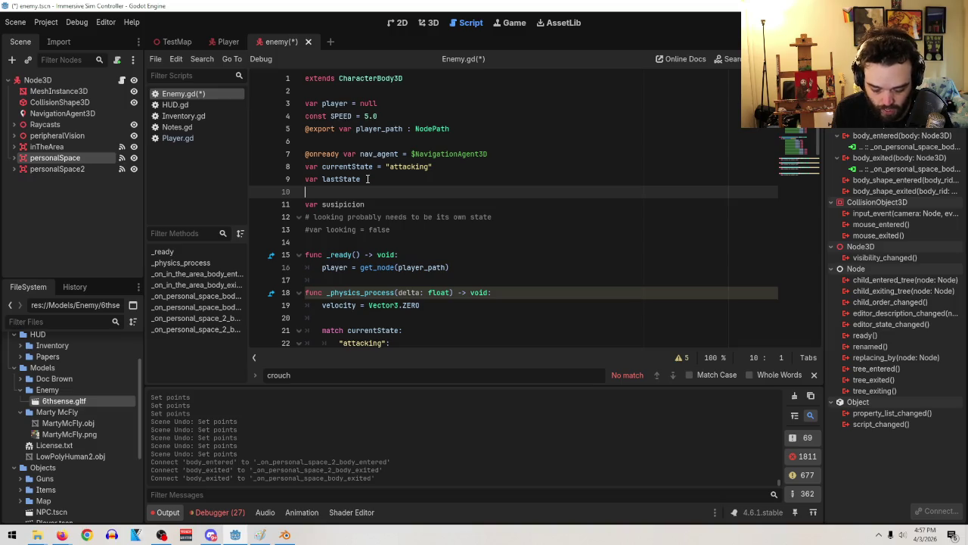
pyautogui.write('#')
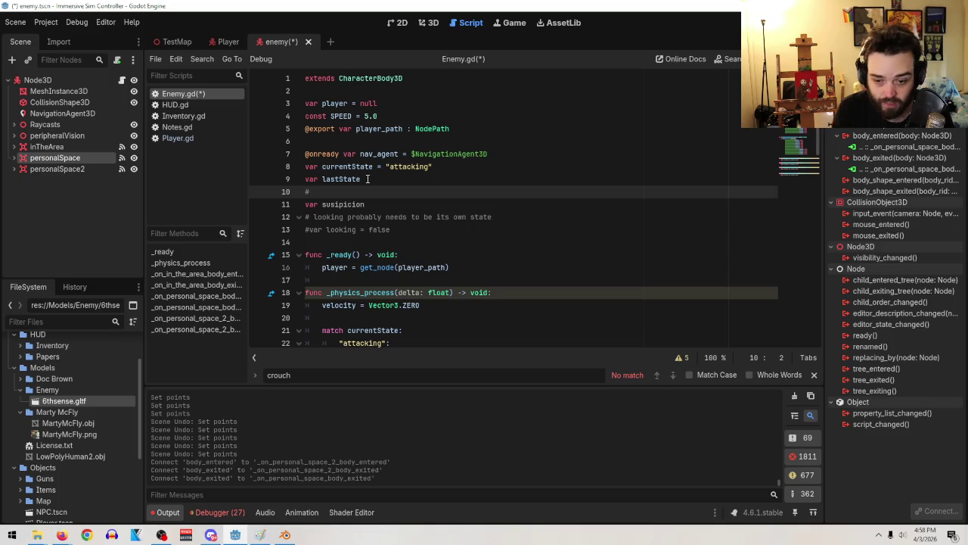
# Type '#suspicion should take the raycasts and if any get hit increase this over time' on line 10
pyautogui.write('sus')
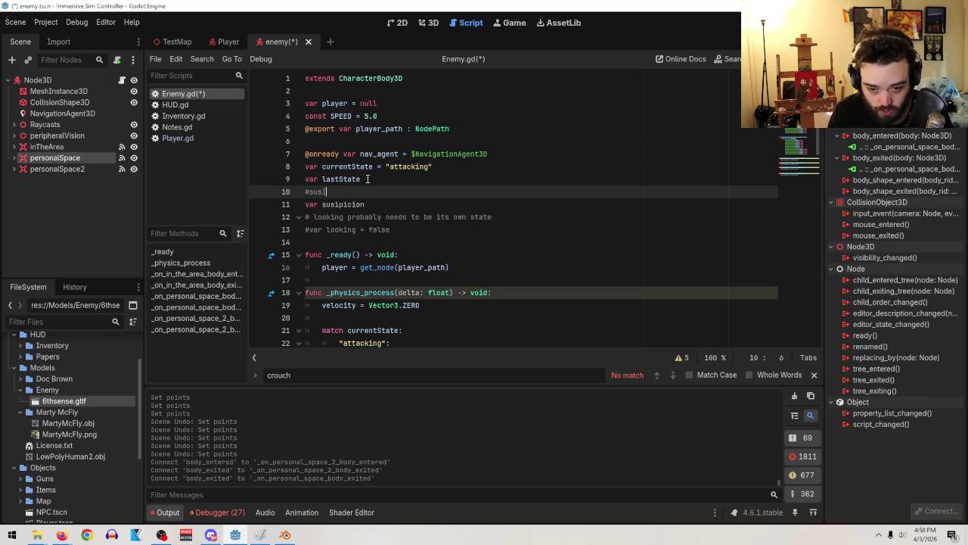
pyautogui.press('BackSpace')
pyautogui.write('pic')
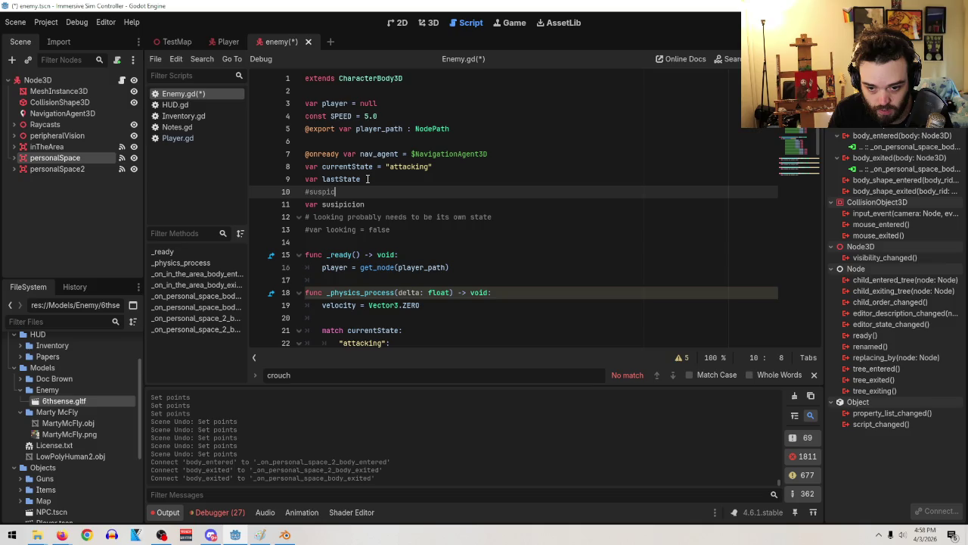
pyautogui.write('ion should take the')
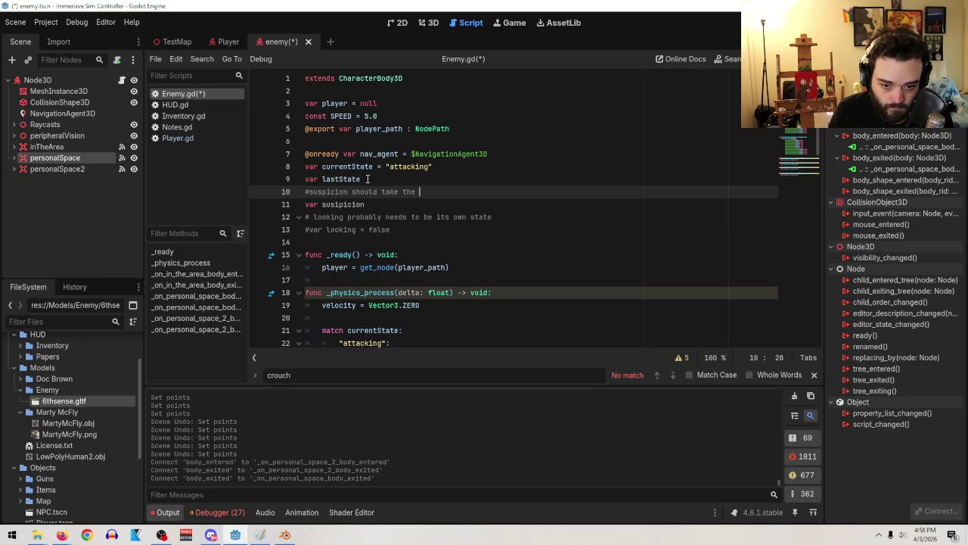
pyautogui.write('ra ycasts')
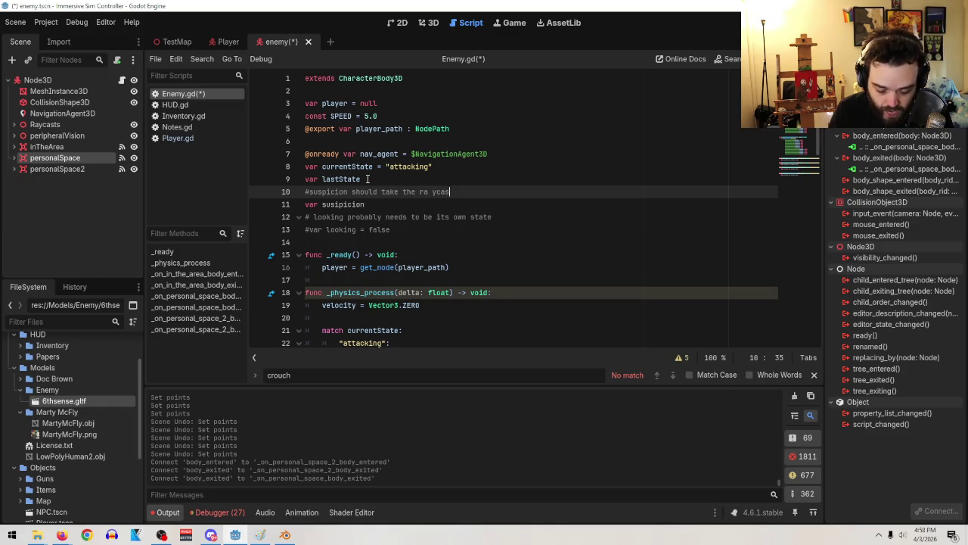
pyautogui.press('BackSpace')
pyautogui.press('BackSpace')
pyautogui.press('BackSpace')
pyautogui.press('BackSpace')
pyautogui.press('BackSpace')
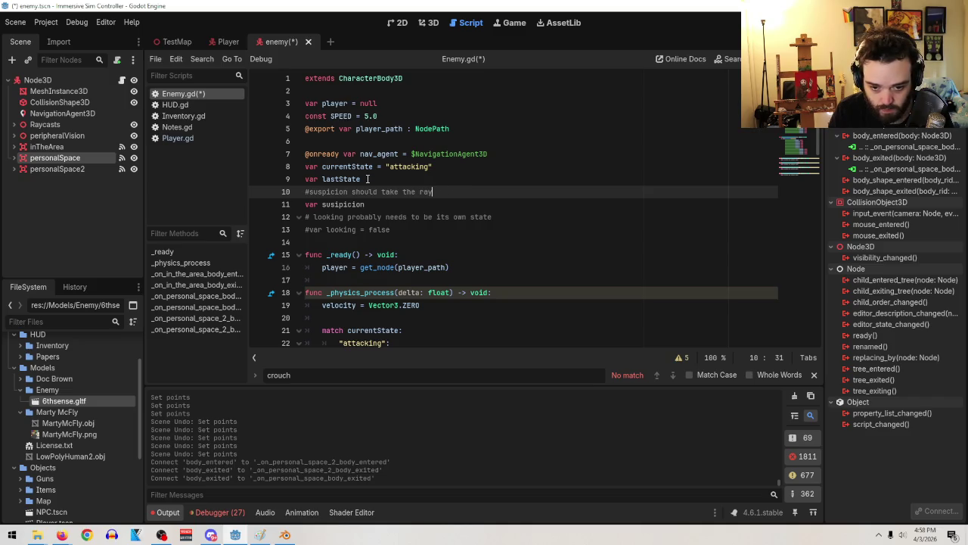
pyautogui.write('casts and ')
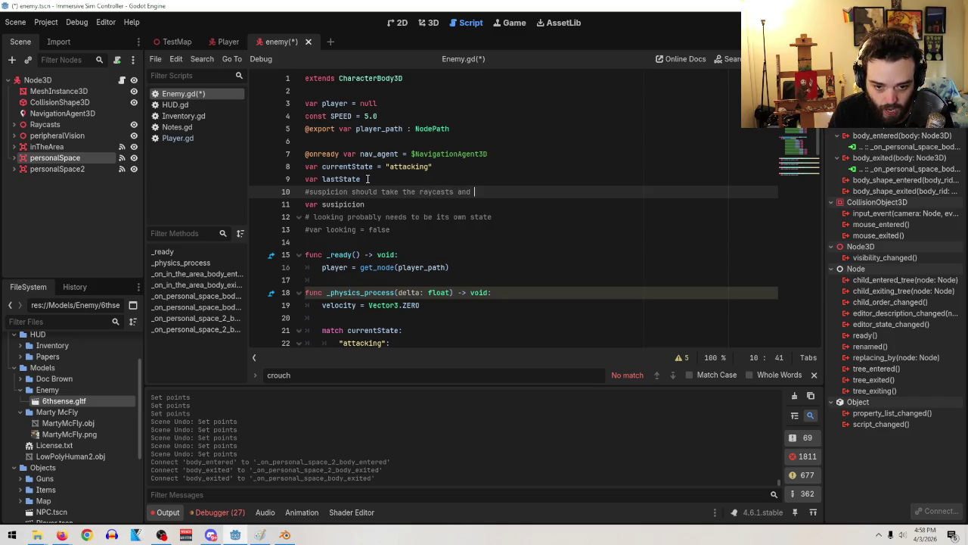
pyautogui.write('if any get hit')
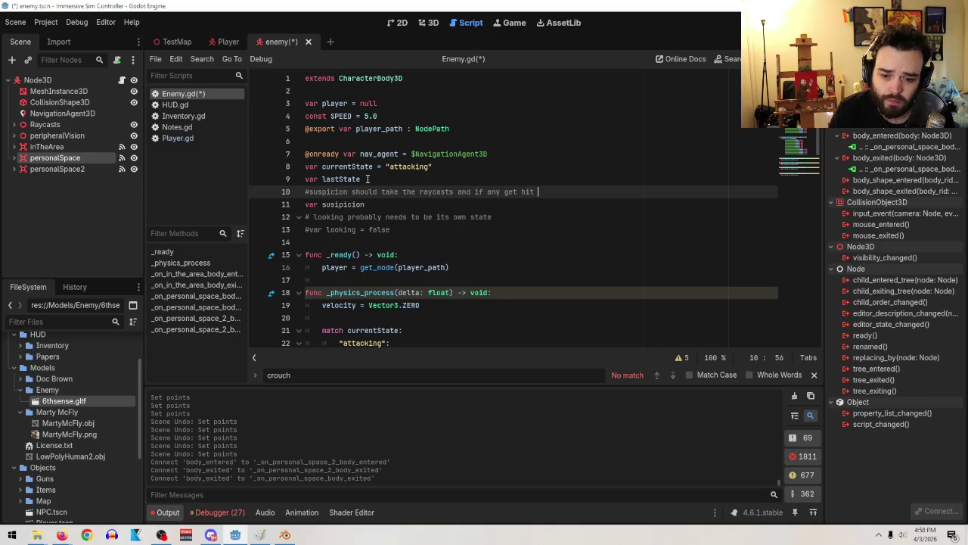
pyautogui.write('immedi')
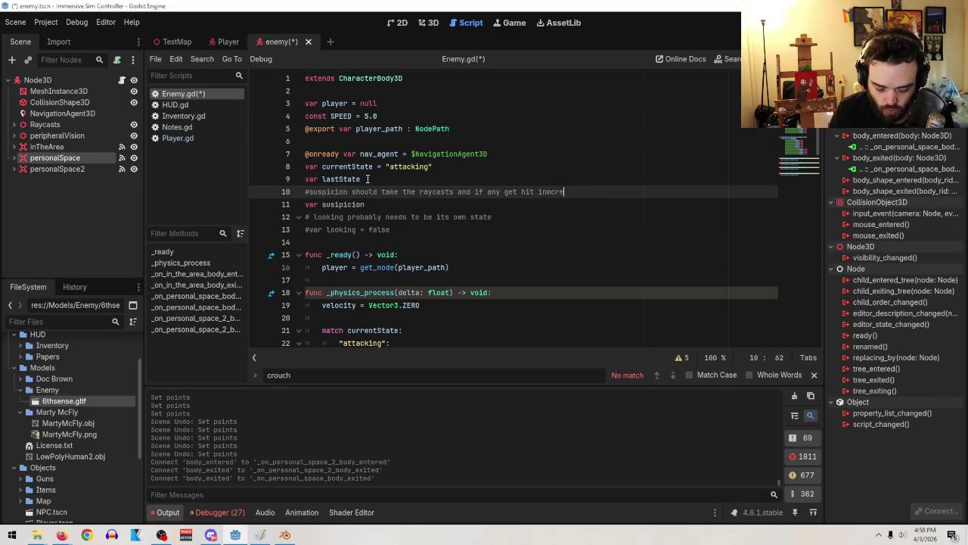
pyautogui.press('BackSpace')
pyautogui.press('BackSpace')
pyautogui.press('BackSpace')
pyautogui.press('BackSpace')
pyautogui.press('BackSpace')
pyautogui.write('ncrea')
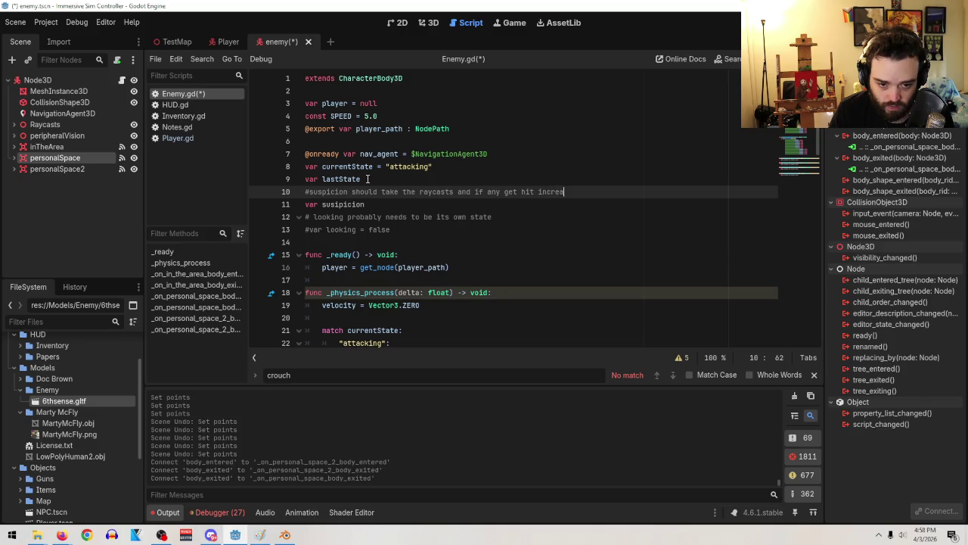
pyautogui.write('se this over time')
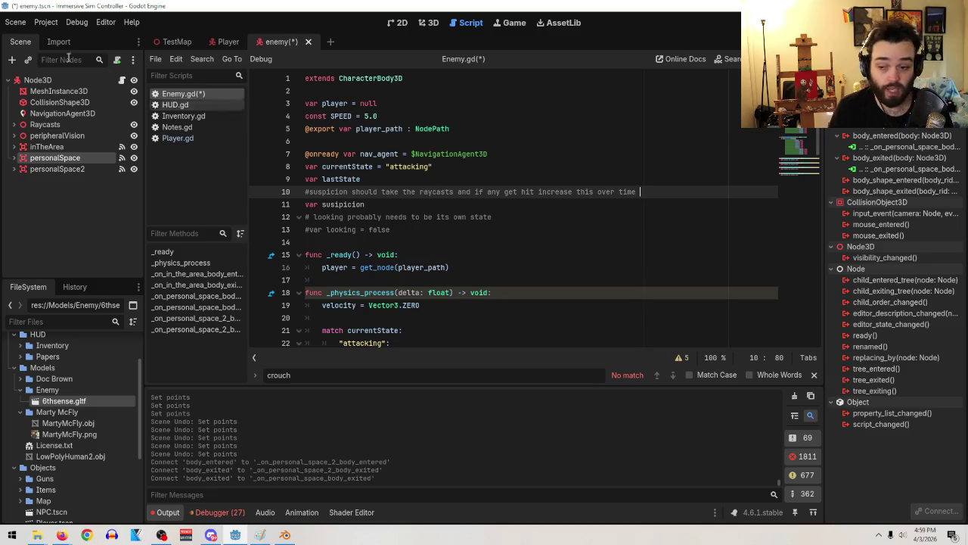
# Save the scene and scroll down to the personal-space handlers
pyautogui.click(15, 21)
pyautogui.click(33, 100)
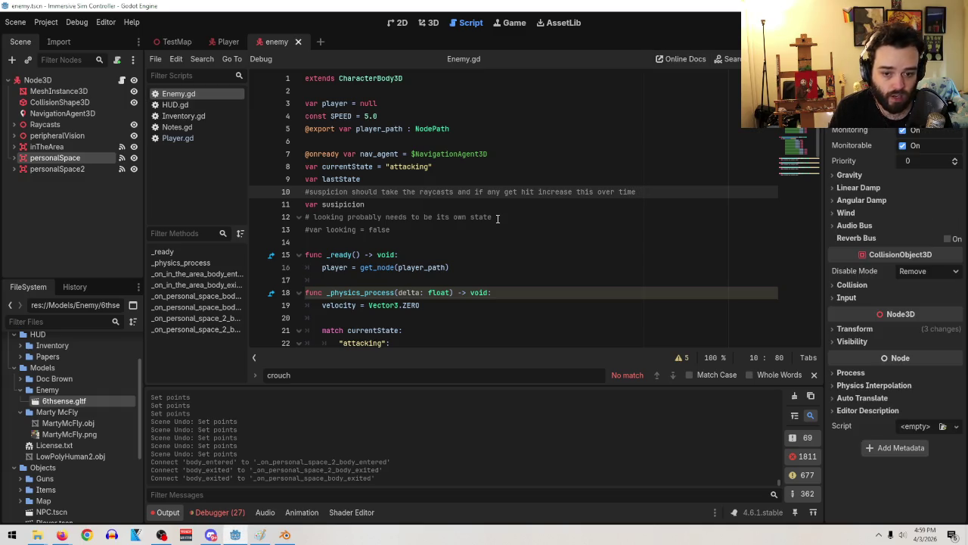
pyautogui.scroll(-3, 506, 230)
pyautogui.scroll(-15, 507, 230)
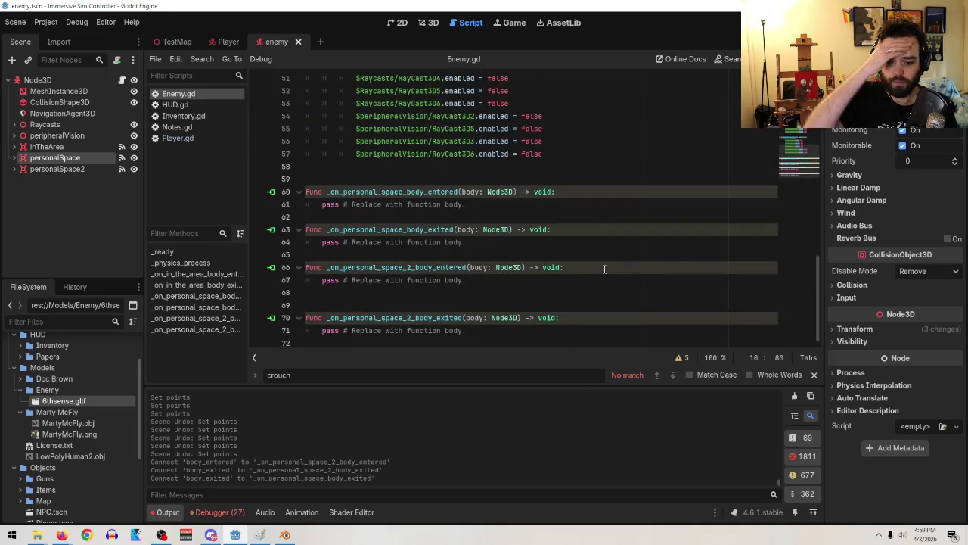
# Add '## these add suspicion if the player is in them' above the handlers and save the scene
pyautogui.click(574, 178)
pyautogui.write('## ')
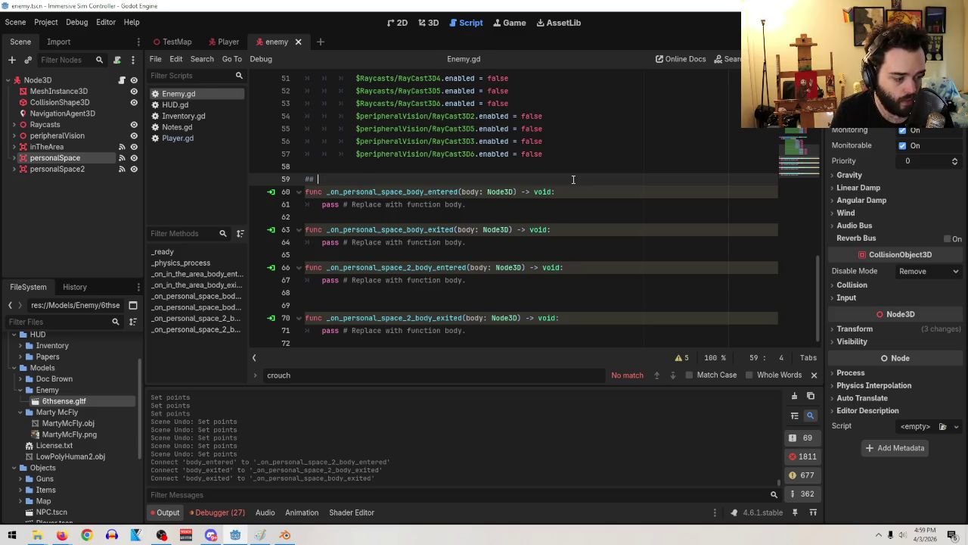
pyautogui.write('t')
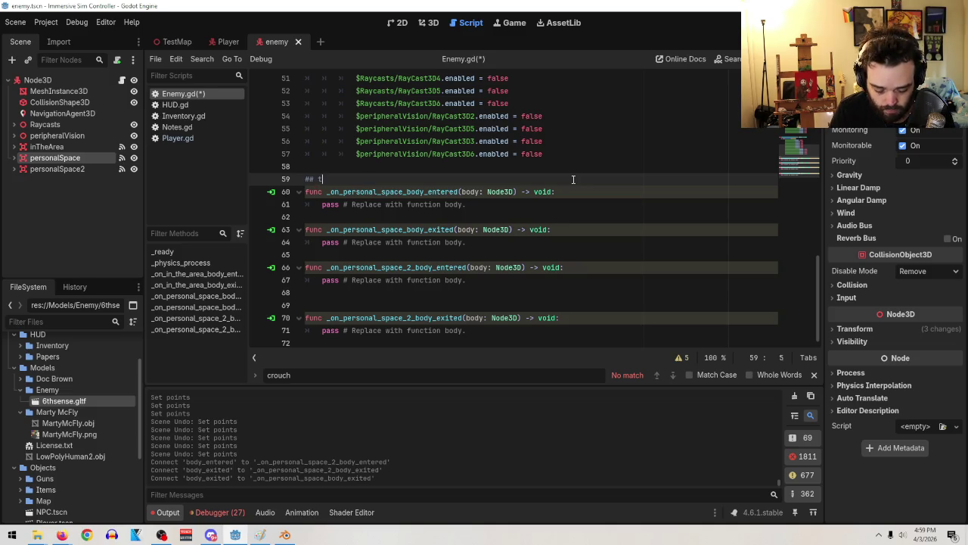
pyautogui.write('hese ad')
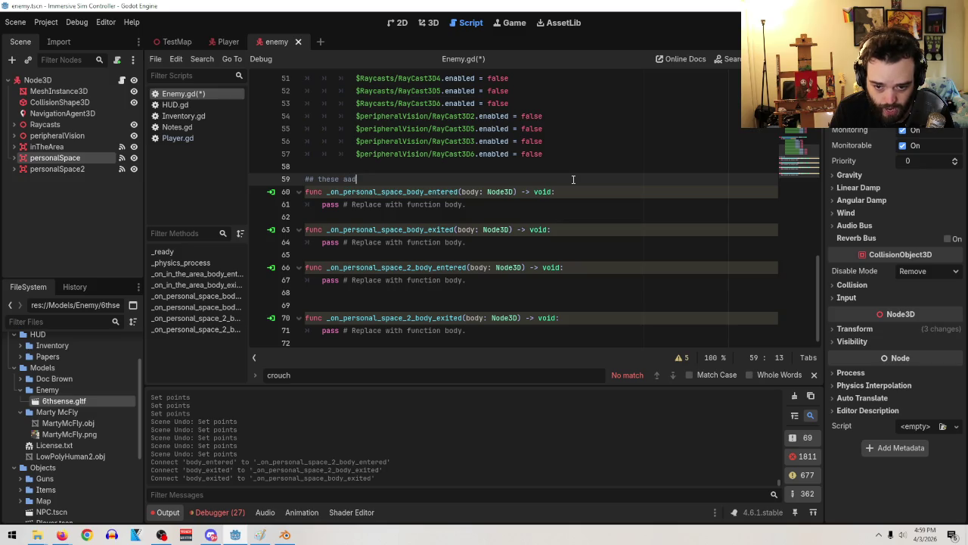
pyautogui.write('d suspicion if yth')
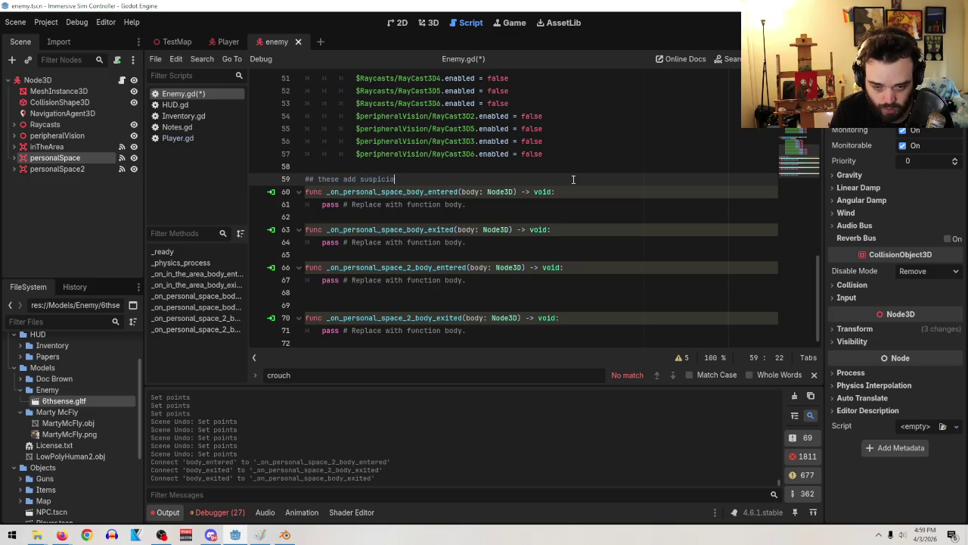
pyautogui.press('BackSpace')
pyautogui.press('BackSpace')
pyautogui.press('BackSpace')
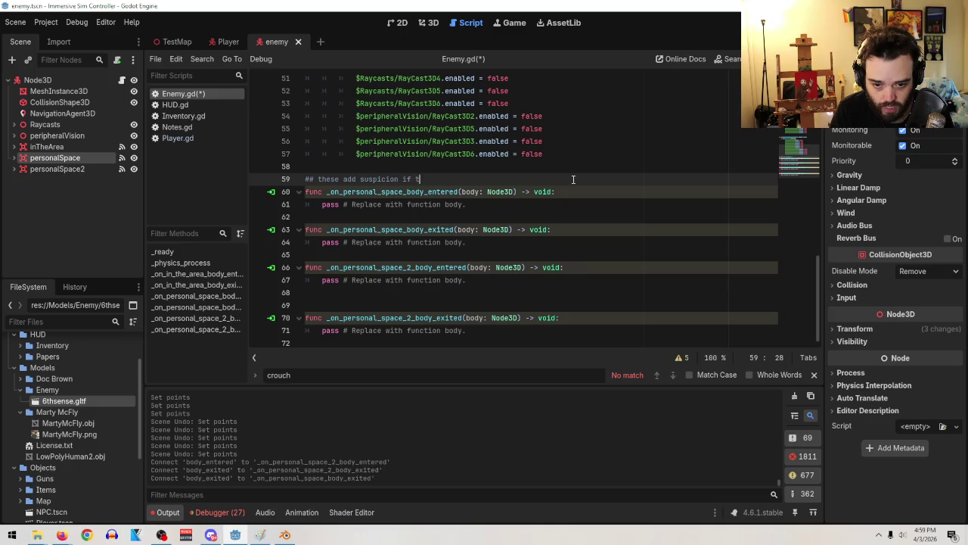
pyautogui.write('the player')
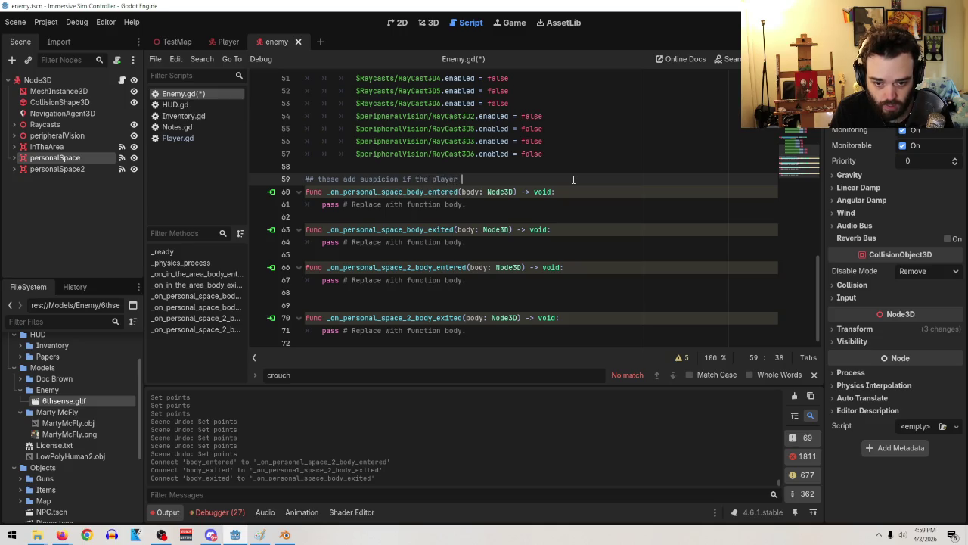
pyautogui.write(' is in them')
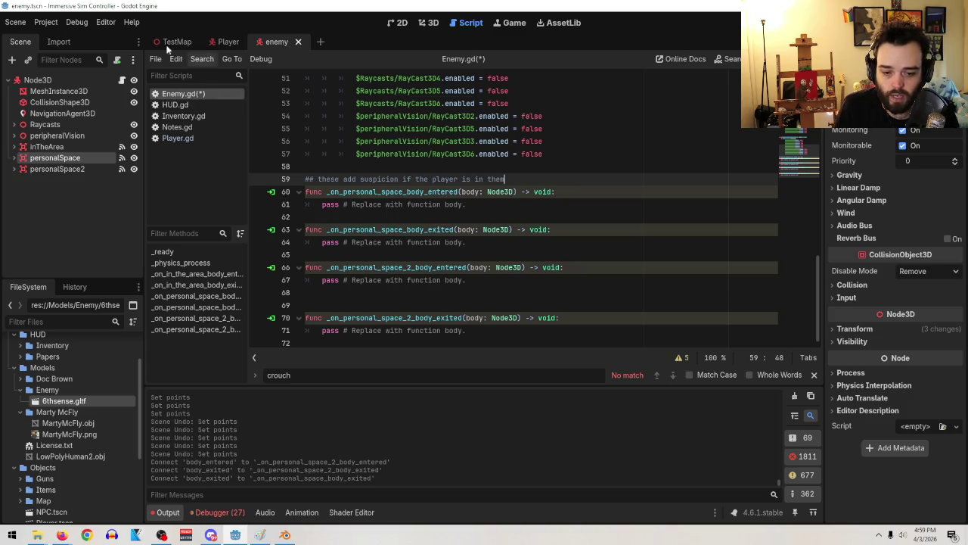
pyautogui.click(15, 23)
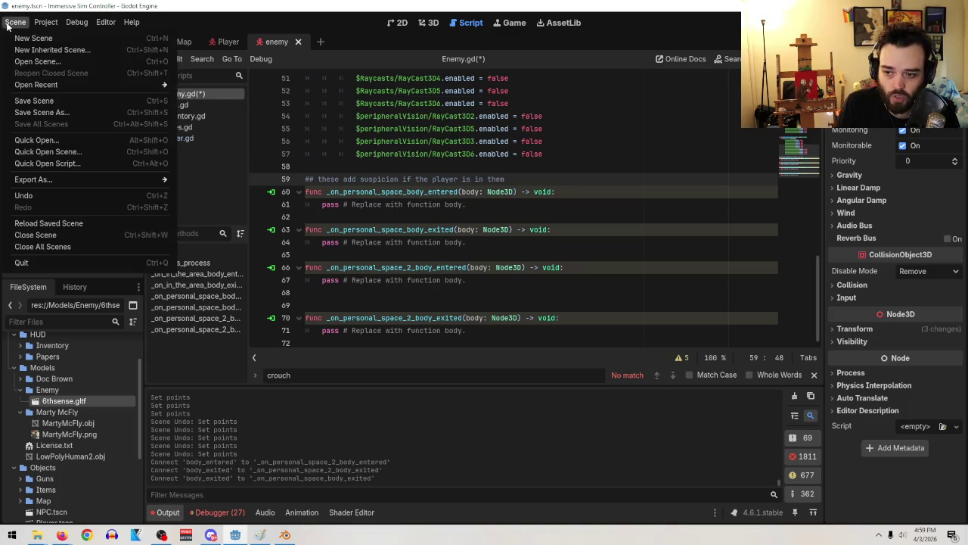
pyautogui.click(26, 100)
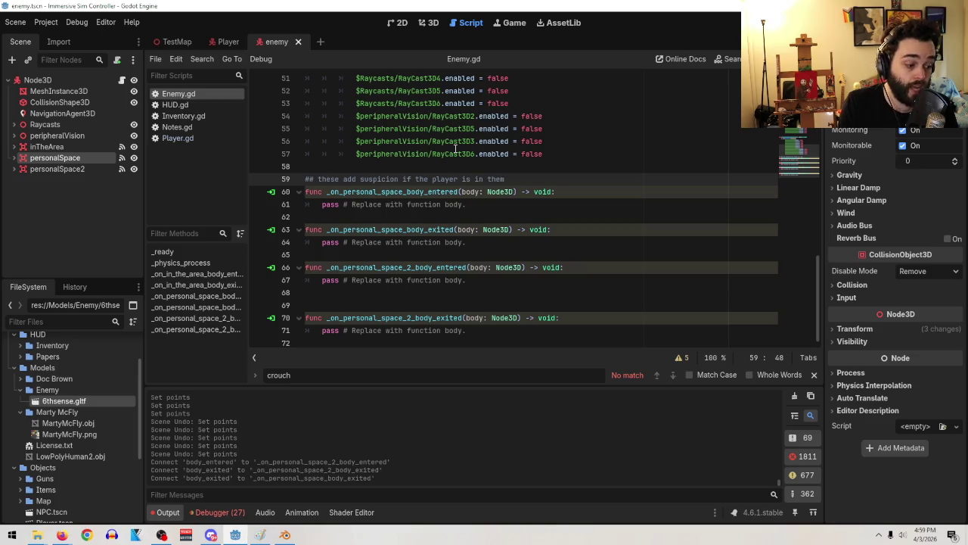